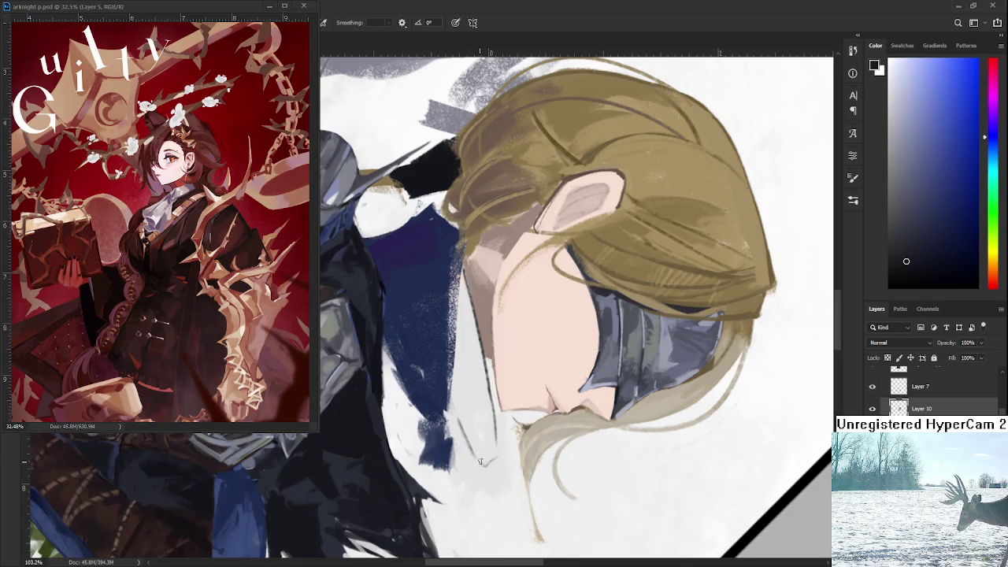
Sample a light grey and shade the white collar with soft grey strokes
{"action": "left_click", "coordinate": [552, 375], "text": "alt"}
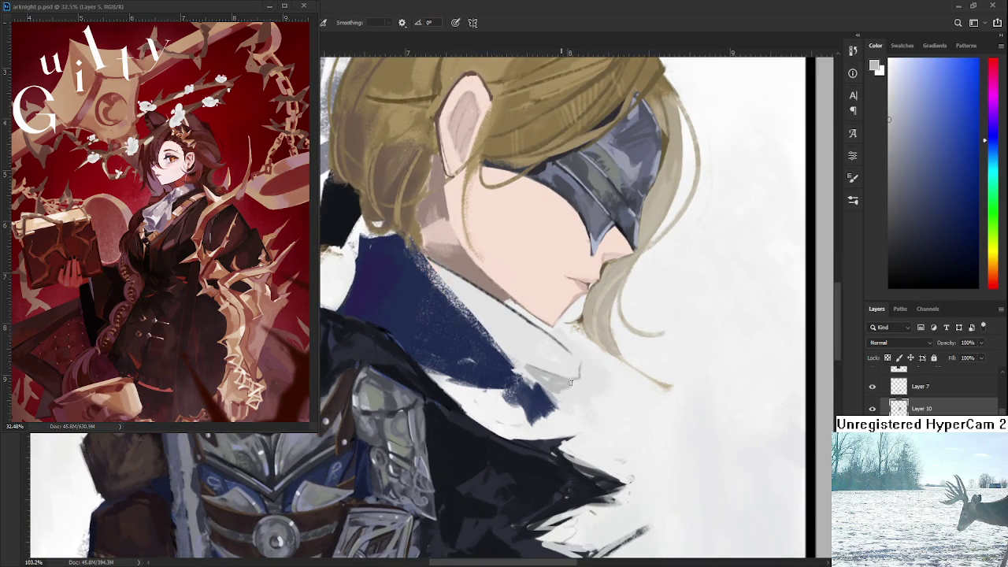
{"action": "key", "text": "r"}
{"action": "mouse_move", "coordinate": [566, 384]}
{"action": "left_mouse_down"}
{"action": "mouse_move", "coordinate": [535, 415]}
{"action": "mouse_move", "coordinate": [499, 356]}
{"action": "left_mouse_up"}
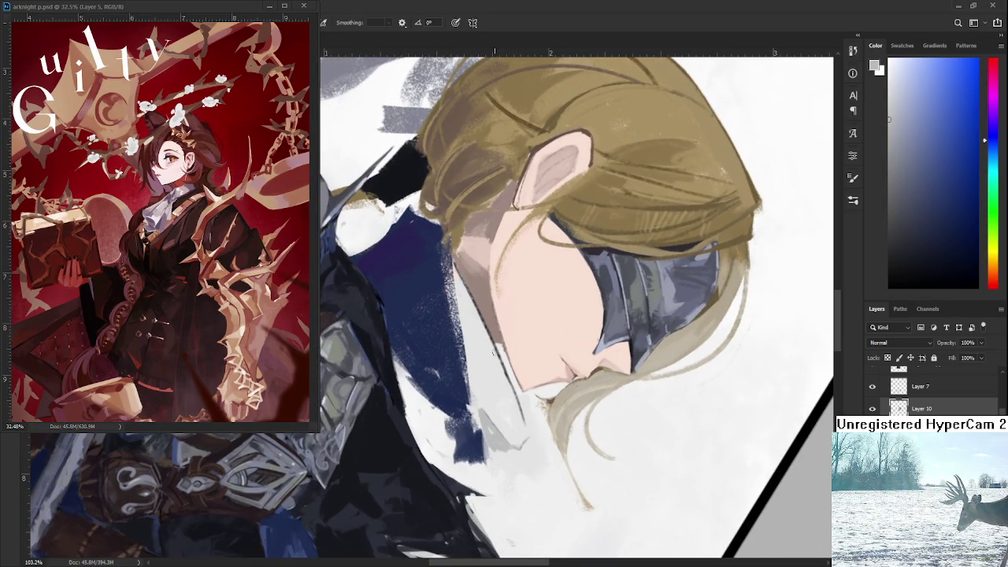
{"action": "left_click_drag", "start_coordinate": [455, 277], "coordinate": [505, 421]}
{"action": "left_click_drag", "start_coordinate": [461, 299], "coordinate": [516, 441]}
{"action": "mouse_move", "coordinate": [495, 384]}
{"action": "left_mouse_down"}
{"action": "mouse_move", "coordinate": [524, 448]}
{"action": "mouse_move", "coordinate": [497, 411]}
{"action": "left_mouse_up"}
Turn the face upright and paint a darker grey line along the collar edge
{"action": "left_click", "coordinate": [524, 420], "text": "alt"}
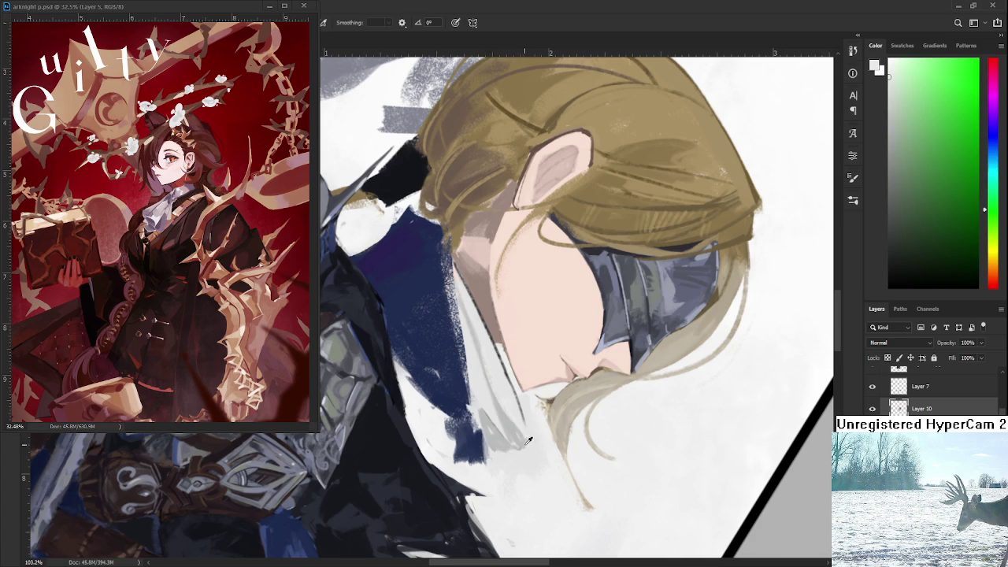
{"action": "left_click", "coordinate": [504, 417], "text": "alt"}
{"action": "key", "text": "r"}
{"action": "left_click_drag", "start_coordinate": [502, 378], "coordinate": [591, 290]}
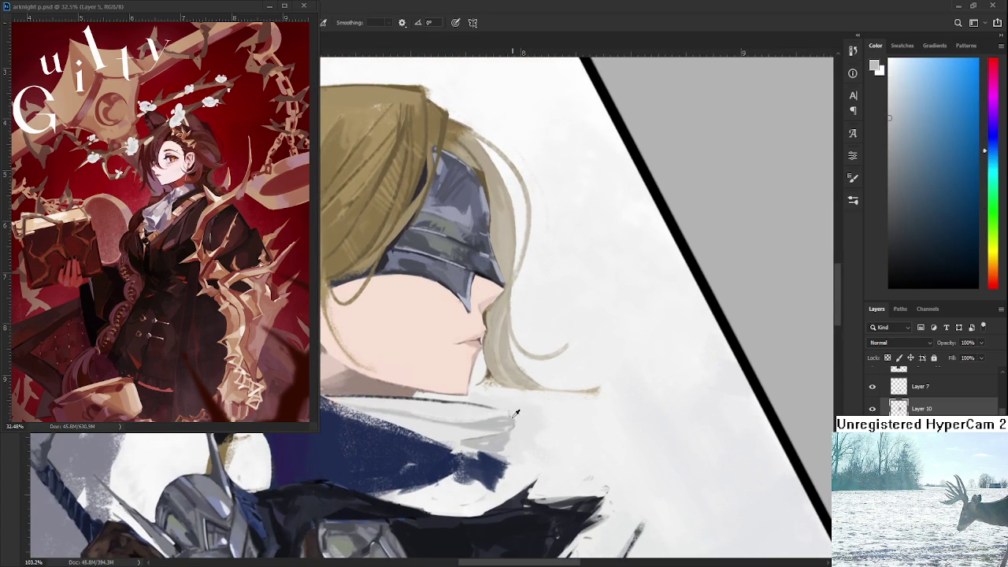
{"action": "left_click", "coordinate": [501, 418], "text": "alt"}
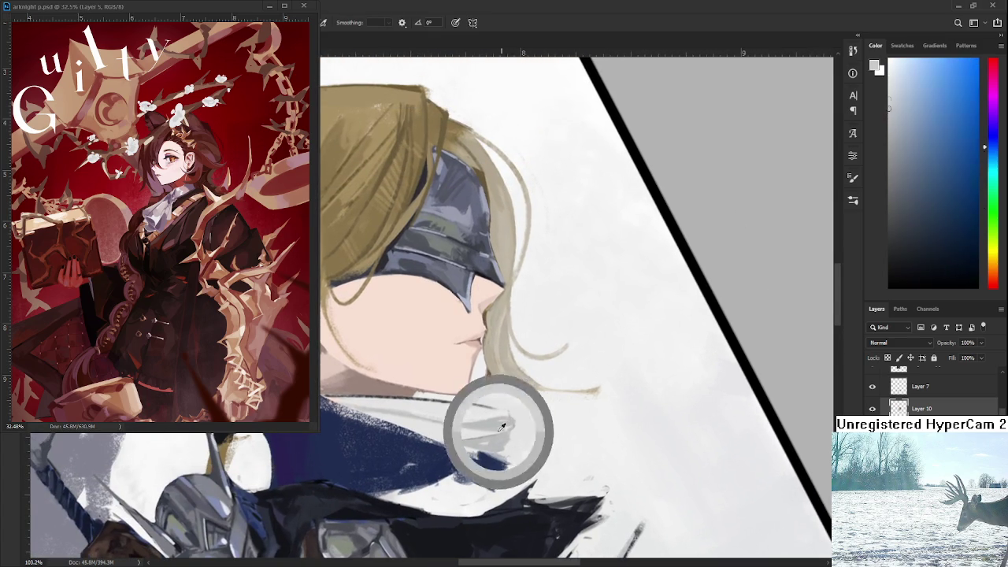
{"action": "left_click_drag", "start_coordinate": [425, 395], "coordinate": [500, 406]}
{"action": "left_click", "coordinate": [425, 397], "text": "alt"}
{"action": "left_click", "coordinate": [487, 404], "text": "alt"}
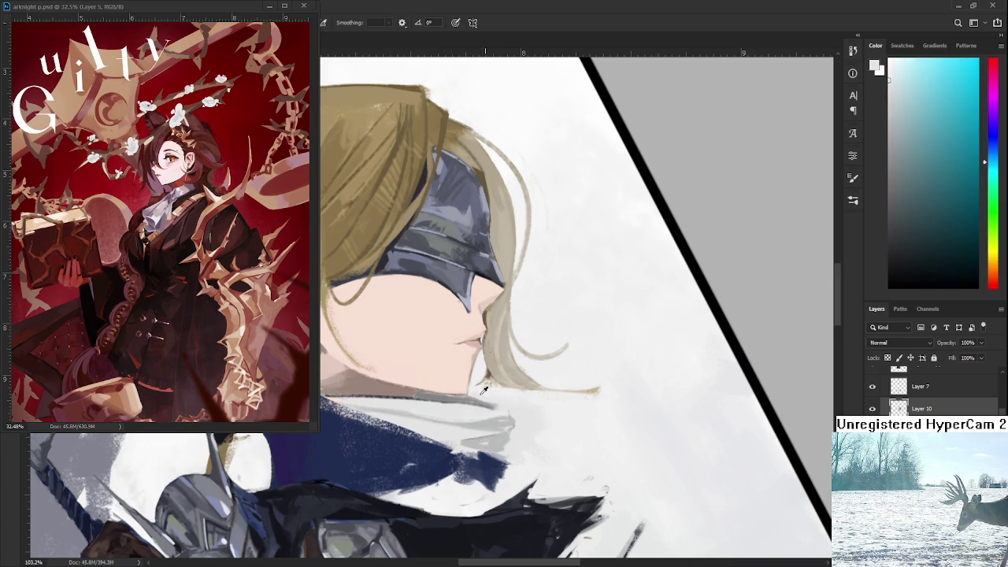
Soften the dark edge stroke under the chin with the Eraser
{"action": "key", "text": "e"}
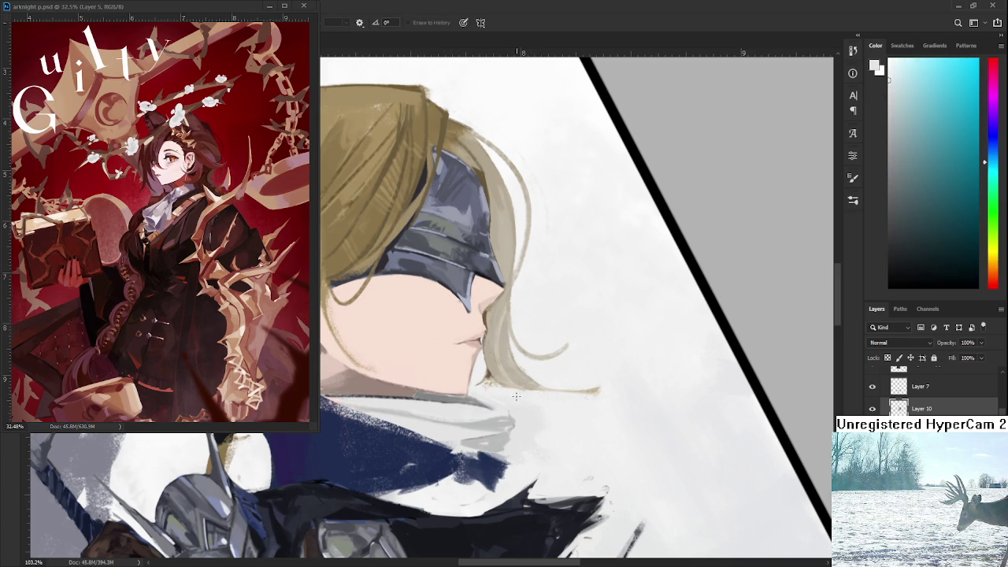
{"action": "left_click_drag", "start_coordinate": [480, 390], "coordinate": [509, 408]}
{"action": "key", "text": "r"}
{"action": "mouse_move", "coordinate": [525, 400]}
{"action": "left_mouse_down"}
{"action": "mouse_move", "coordinate": [547, 370]}
{"action": "mouse_move", "coordinate": [532, 414]}
{"action": "mouse_move", "coordinate": [573, 410]}
{"action": "mouse_move", "coordinate": [535, 379]}
{"action": "mouse_move", "coordinate": [587, 405]}
{"action": "mouse_move", "coordinate": [559, 384]}
{"action": "mouse_move", "coordinate": [599, 423]}
{"action": "left_mouse_up"}
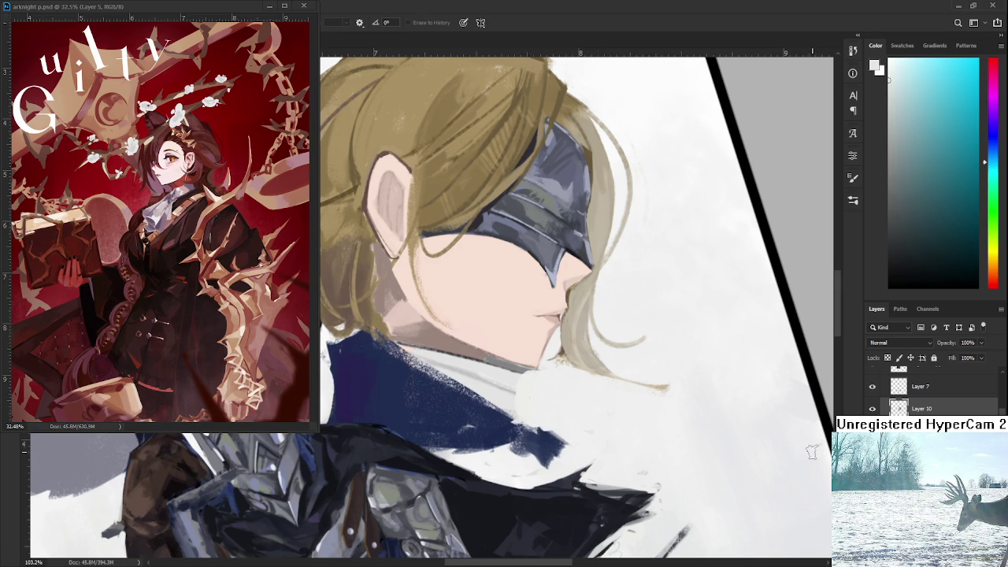
{"action": "scroll", "coordinate": [946, 394], "scroll_direction": "up", "scroll_amount": 2}
{"action": "scroll", "coordinate": [934, 393], "scroll_direction": "down", "scroll_amount": 2}
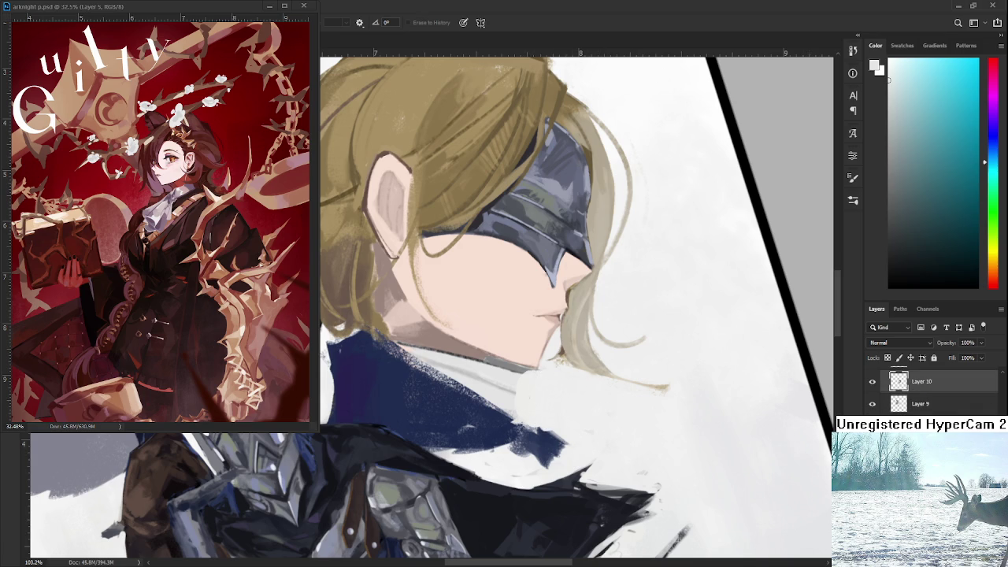
Erase the stray light hair strand below the knight's chin
{"action": "scroll", "coordinate": [575, 441], "scroll_direction": "down", "scroll_amount": 2}
{"action": "scroll", "coordinate": [576, 441], "scroll_direction": "down", "scroll_amount": 3}
{"action": "scroll", "coordinate": [574, 453], "scroll_direction": "up", "scroll_amount": 2}
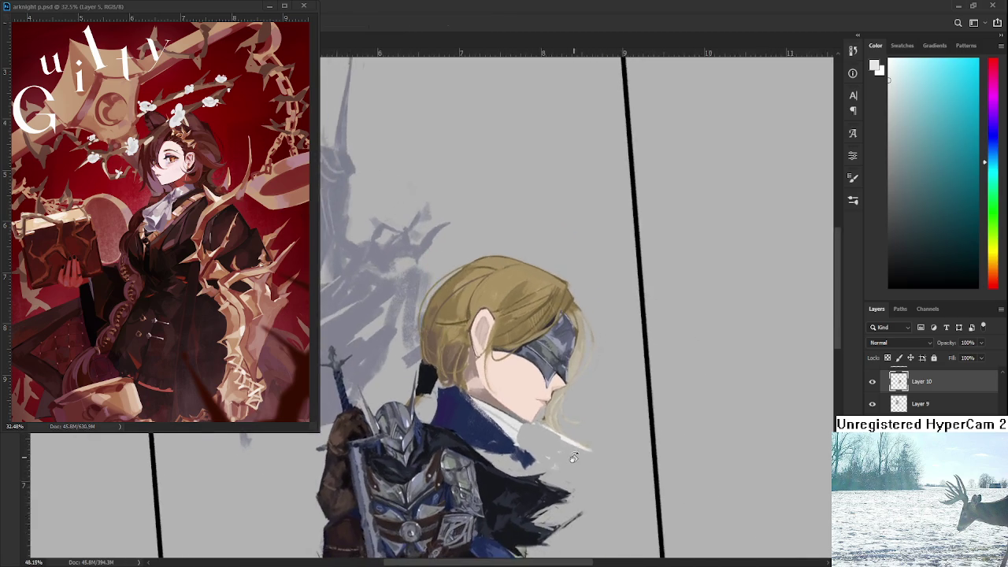
{"action": "scroll", "coordinate": [573, 457], "scroll_direction": "up", "scroll_amount": 2}
{"action": "key", "text": "e"}
{"action": "left_click_drag", "start_coordinate": [590, 453], "coordinate": [546, 426]}
Sample yellowish and orange hair tones while tidying around the collar with the Eraser
{"action": "key", "text": "b"}
{"action": "left_click", "coordinate": [505, 412], "text": "alt"}
{"action": "left_click", "coordinate": [504, 412], "text": "alt"}
{"action": "key", "text": "e"}
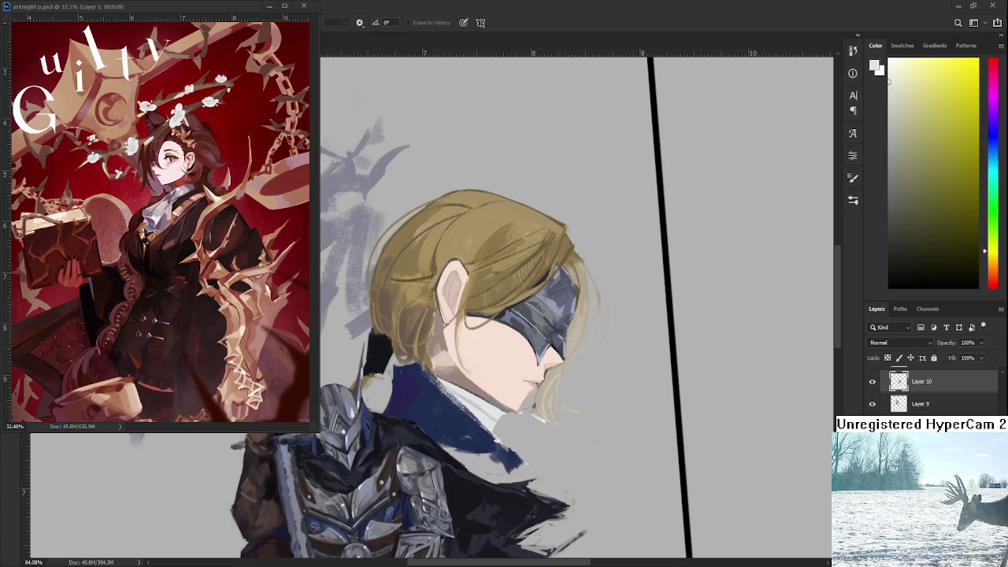
{"action": "scroll", "coordinate": [512, 453], "scroll_direction": "up", "scroll_amount": 3}
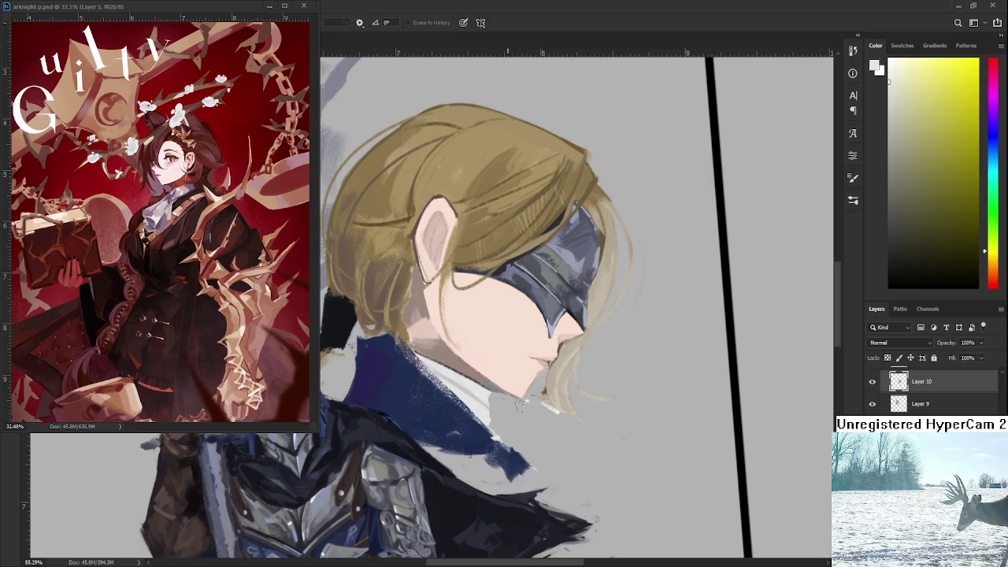
{"action": "key", "text": "b"}
{"action": "mouse_move", "coordinate": [534, 405]}
{"action": "left_mouse_down"}
{"action": "mouse_move", "coordinate": [530, 421]}
{"action": "mouse_move", "coordinate": [493, 416]}
{"action": "left_mouse_up"}
{"action": "left_click", "coordinate": [495, 415], "text": "alt"}
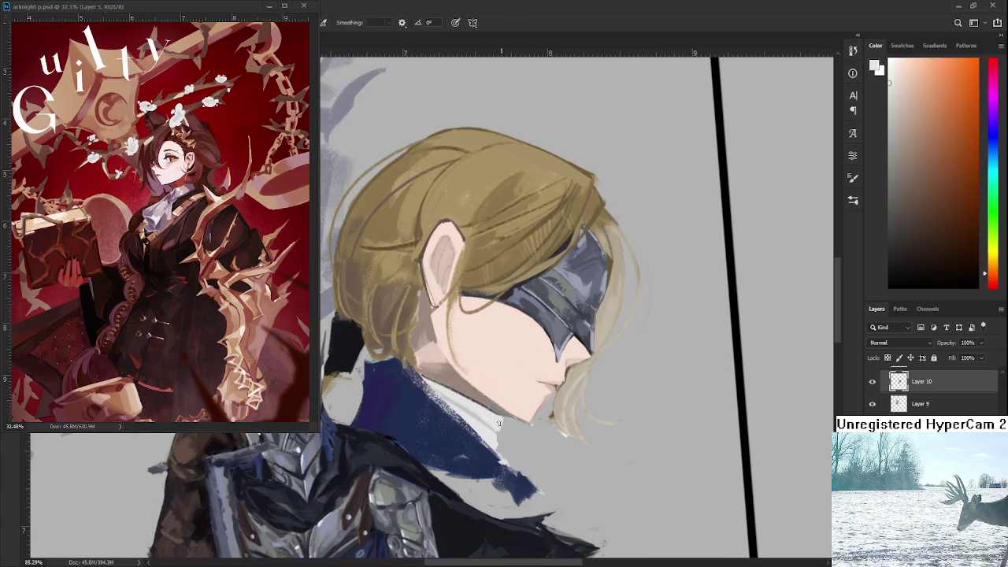
{"action": "key", "text": "e"}
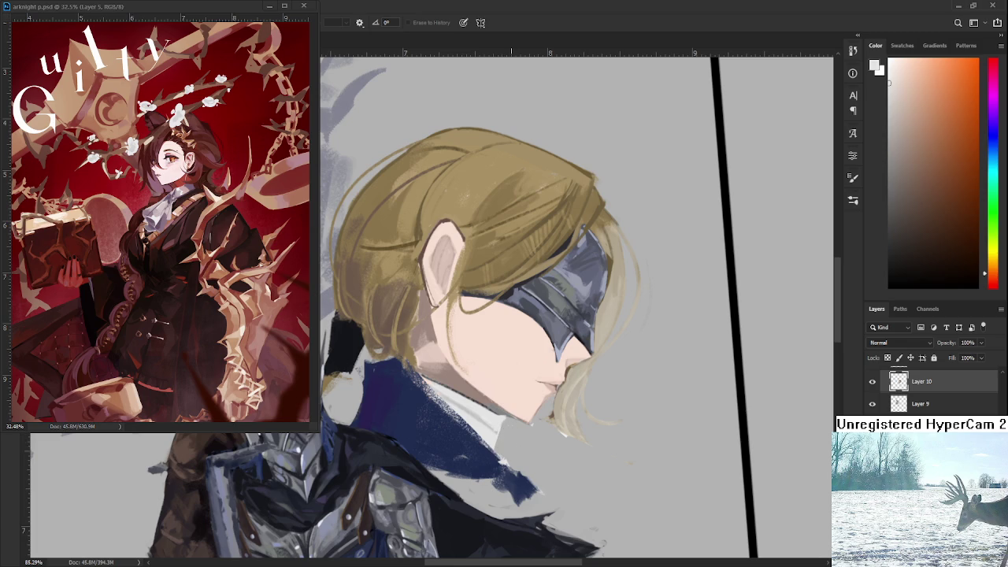
{"action": "scroll", "coordinate": [554, 396], "scroll_direction": "down", "scroll_amount": 3}
{"action": "scroll", "coordinate": [554, 398], "scroll_direction": "down", "scroll_amount": 2}
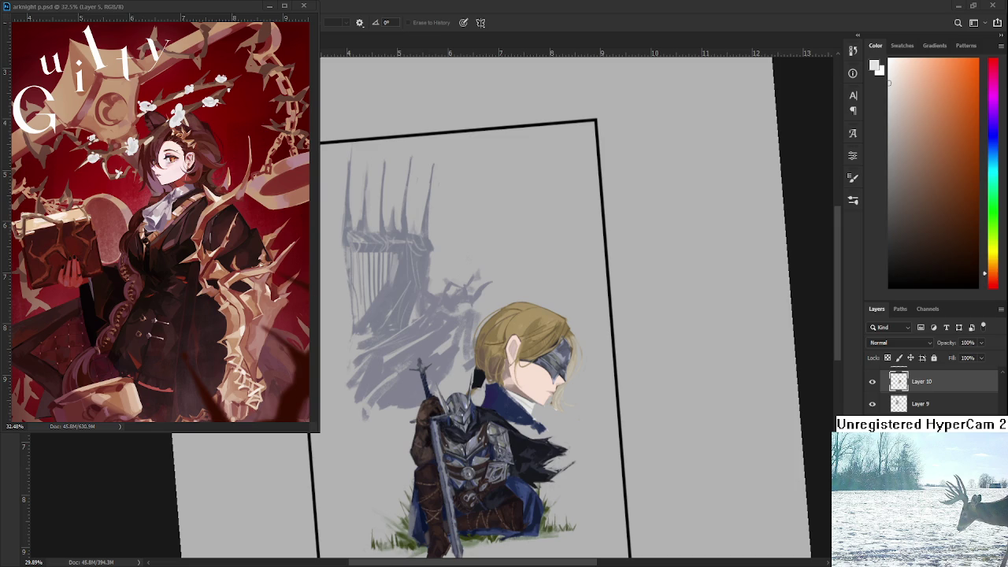
Brush near-white over the cravat strip between the jaw and navy collar
{"action": "scroll", "coordinate": [514, 420], "scroll_direction": "up", "scroll_amount": 2}
{"action": "scroll", "coordinate": [519, 409], "scroll_direction": "up", "scroll_amount": 2}
{"action": "scroll", "coordinate": [524, 403], "scroll_direction": "up", "scroll_amount": 3}
{"action": "scroll", "coordinate": [529, 398], "scroll_direction": "up", "scroll_amount": 2}
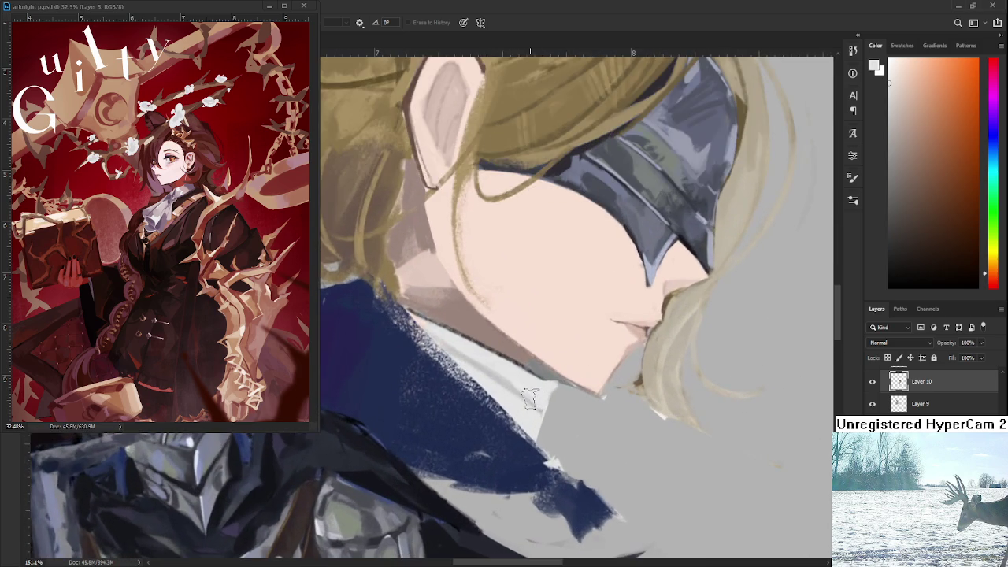
{"action": "key", "text": "b"}
{"action": "left_click_drag", "start_coordinate": [529, 398], "coordinate": [517, 361]}
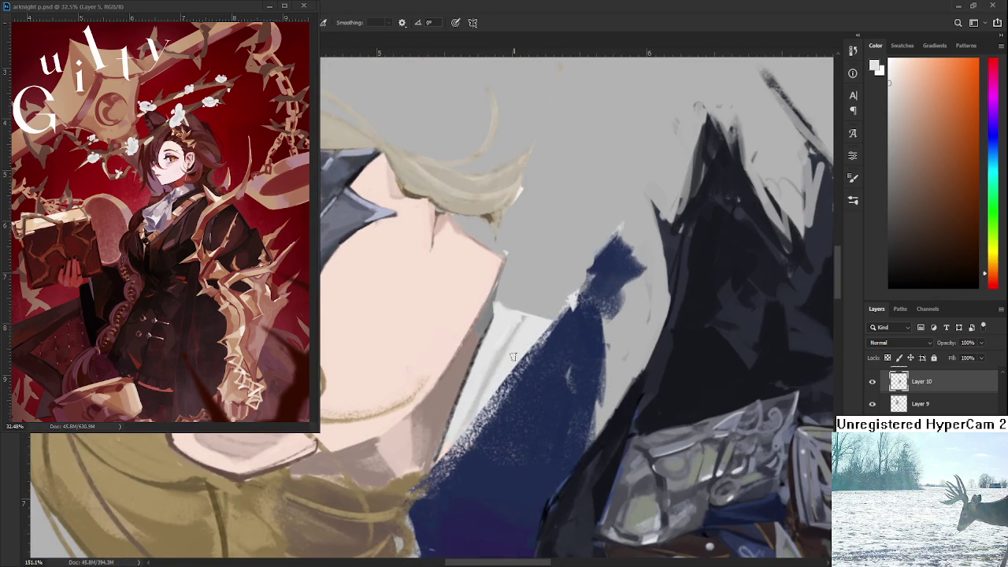
{"action": "left_click", "coordinate": [498, 345], "text": "alt"}
{"action": "left_click_drag", "start_coordinate": [460, 406], "coordinate": [497, 320]}
{"action": "left_click_drag", "start_coordinate": [453, 435], "coordinate": [495, 318]}
{"action": "left_click_drag", "start_coordinate": [448, 430], "coordinate": [472, 386]}
Turn the helmeted face upright and erase a little along the chin and hair edge
{"action": "left_click", "coordinate": [472, 386], "text": "alt"}
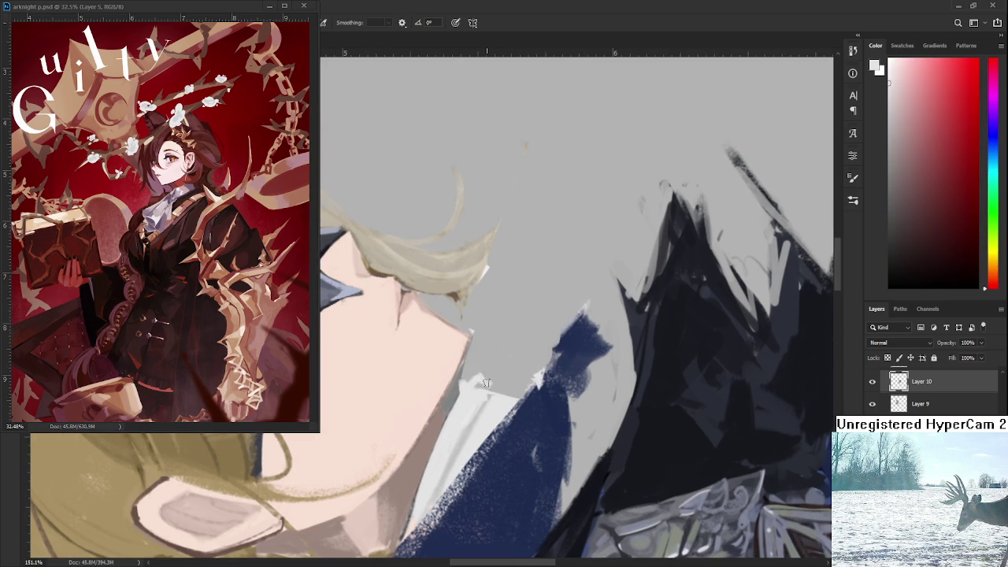
{"action": "key", "text": "space"}
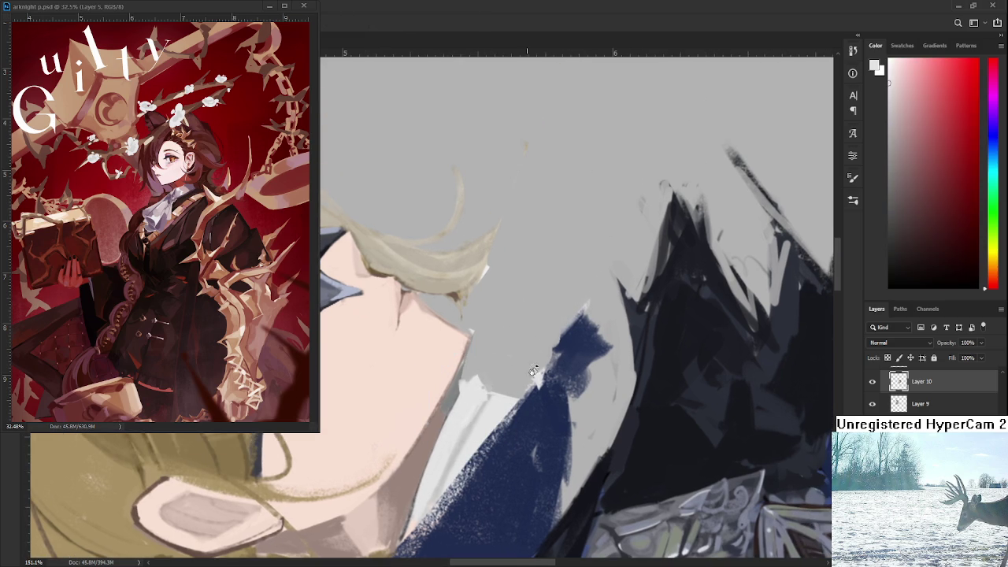
{"action": "left_click_drag", "start_coordinate": [530, 365], "coordinate": [441, 419]}
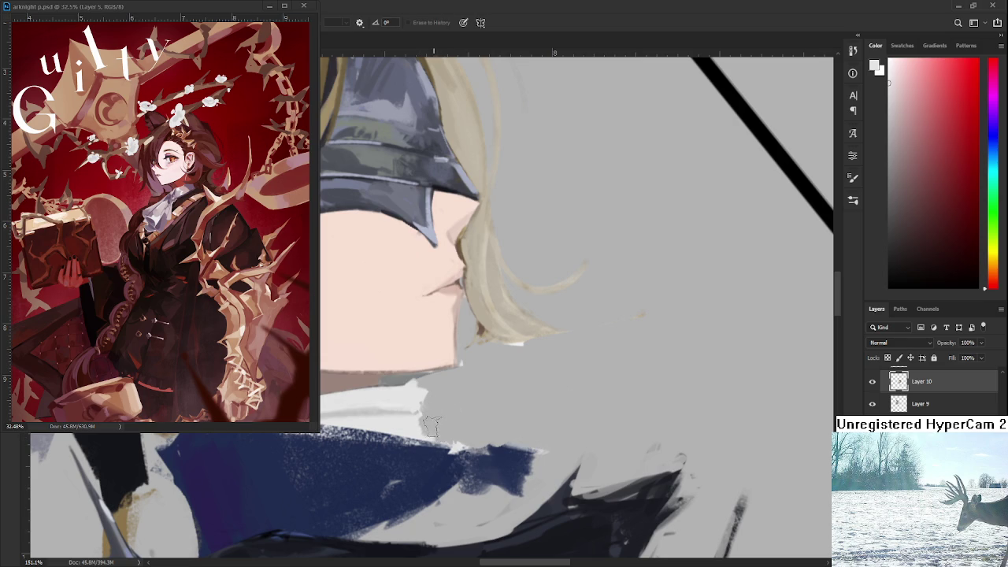
{"action": "scroll", "coordinate": [522, 361], "scroll_direction": "down", "scroll_amount": 2}
{"action": "scroll", "coordinate": [503, 359], "scroll_direction": "down", "scroll_amount": 2}
{"action": "left_click_drag", "start_coordinate": [504, 358], "coordinate": [627, 432]}
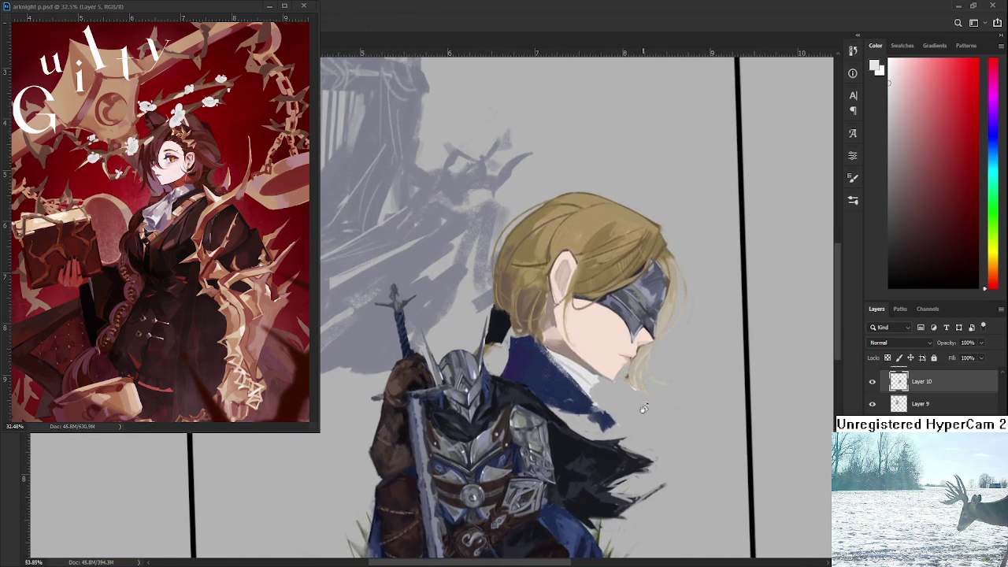
{"action": "scroll", "coordinate": [627, 433], "scroll_direction": "up", "scroll_amount": 1}
{"action": "scroll", "coordinate": [638, 432], "scroll_direction": "up", "scroll_amount": 2}
{"action": "scroll", "coordinate": [662, 432], "scroll_direction": "up", "scroll_amount": 1}
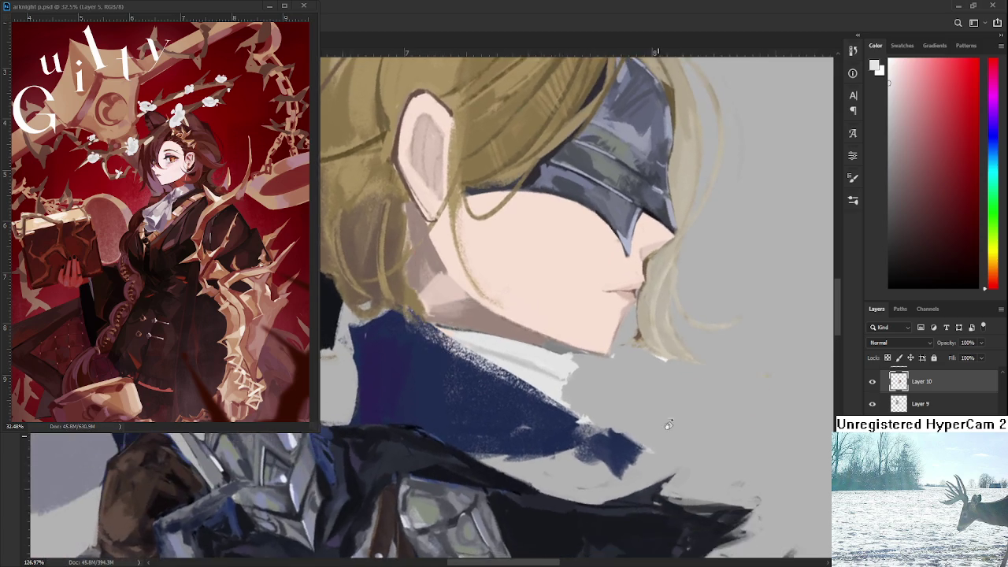
{"action": "left_click_drag", "start_coordinate": [663, 432], "coordinate": [620, 472]}
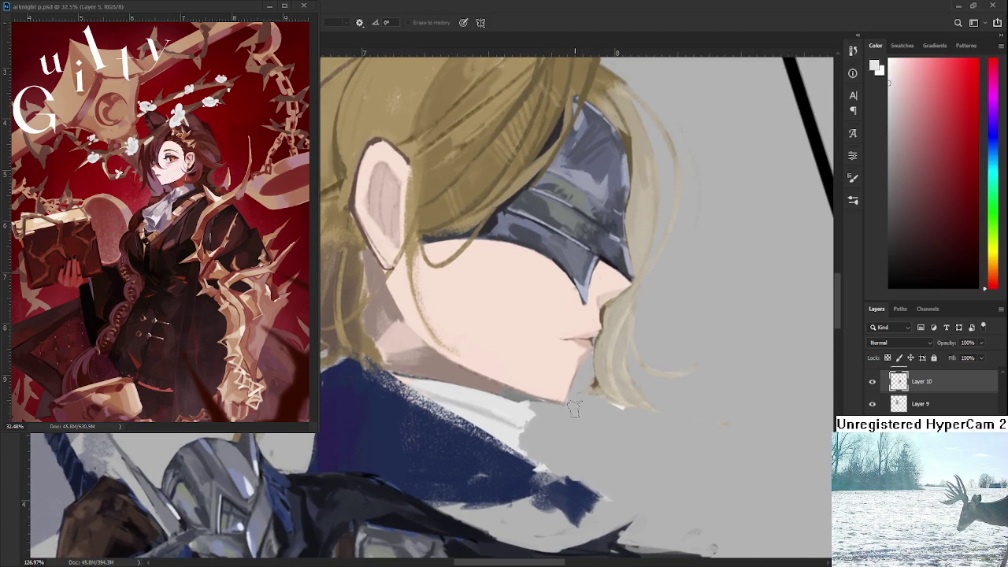
{"action": "left_click_drag", "start_coordinate": [575, 406], "coordinate": [587, 394]}
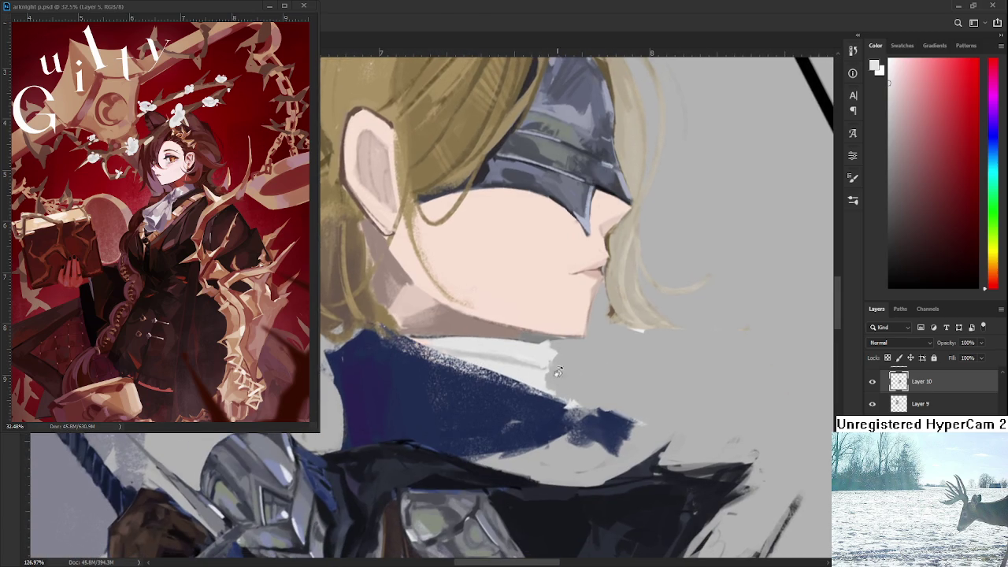
{"action": "left_click", "coordinate": [611, 316], "text": "alt"}
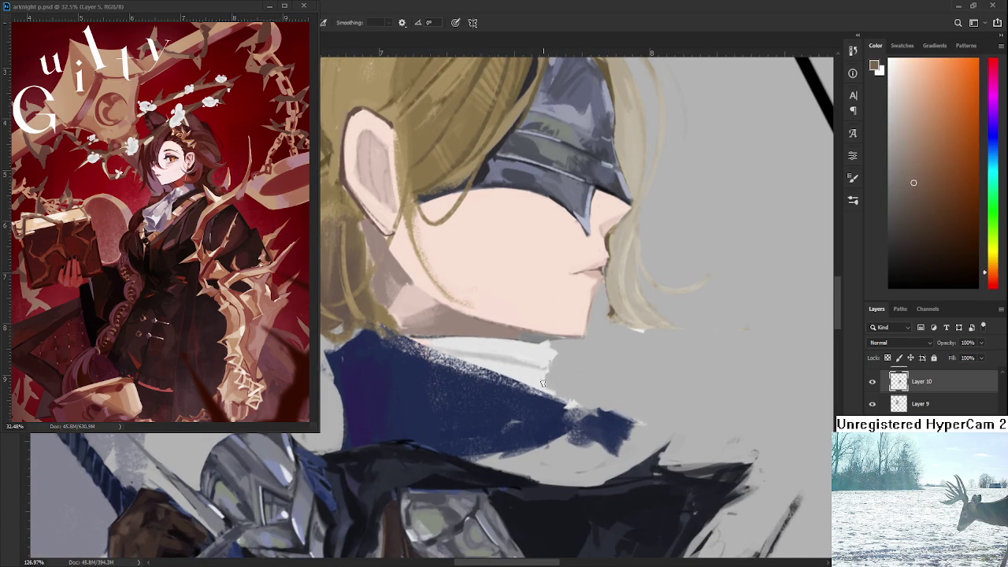
Paint a brown oval brooch on the cravat with a light beige left-edge highlight
{"action": "mouse_move", "coordinate": [557, 354]}
{"action": "left_mouse_down"}
{"action": "mouse_move", "coordinate": [552, 512]}
{"action": "mouse_move", "coordinate": [539, 394]}
{"action": "left_mouse_up"}
{"action": "left_click", "coordinate": [450, 225], "text": "alt"}
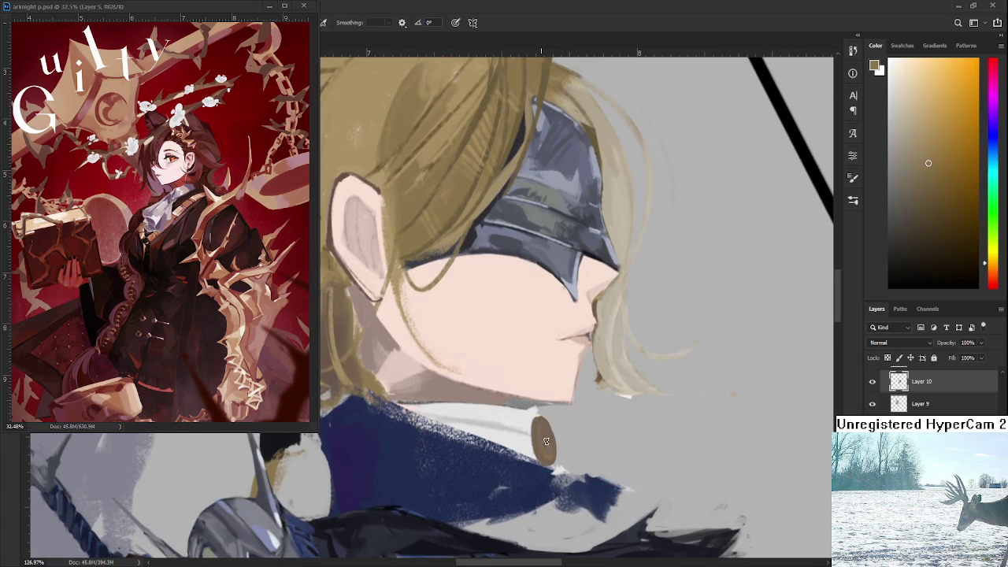
{"action": "left_click", "coordinate": [590, 360], "text": "alt"}
{"action": "left_click_drag", "start_coordinate": [546, 425], "coordinate": [544, 461]}
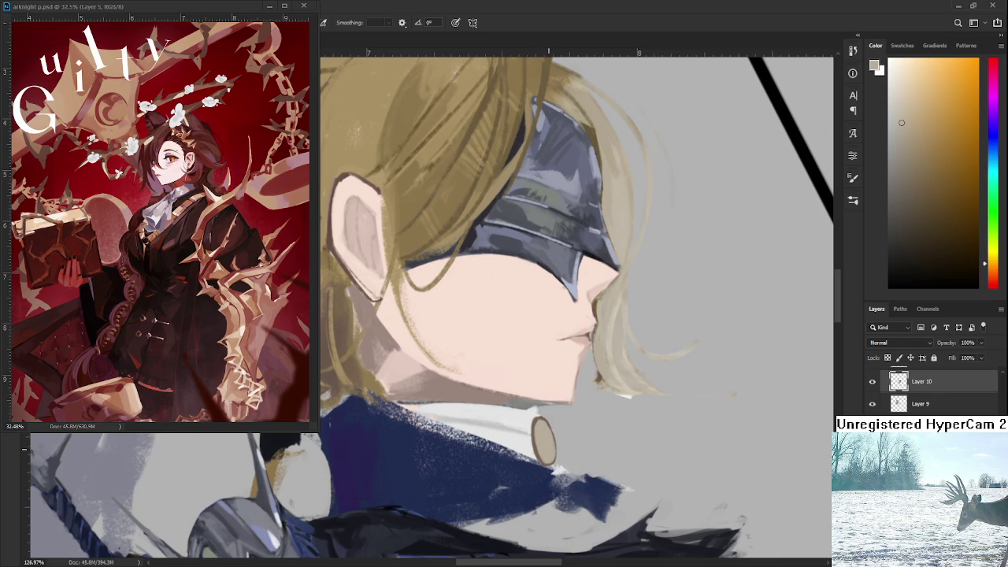
{"action": "scroll", "coordinate": [547, 433], "scroll_direction": "down", "scroll_amount": 4}
{"action": "left_click_drag", "start_coordinate": [552, 473], "coordinate": [575, 513]}
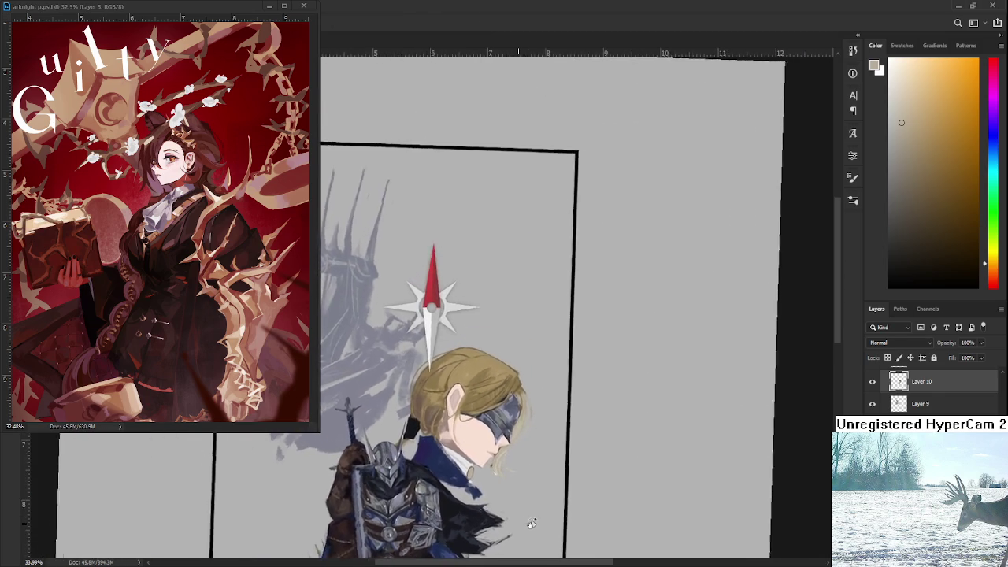
Adjust the view over the knight's hair, face and blindfold helmet
{"action": "scroll", "coordinate": [575, 513], "scroll_direction": "up", "scroll_amount": 2}
{"action": "scroll", "coordinate": [575, 513], "scroll_direction": "up", "scroll_amount": 2}
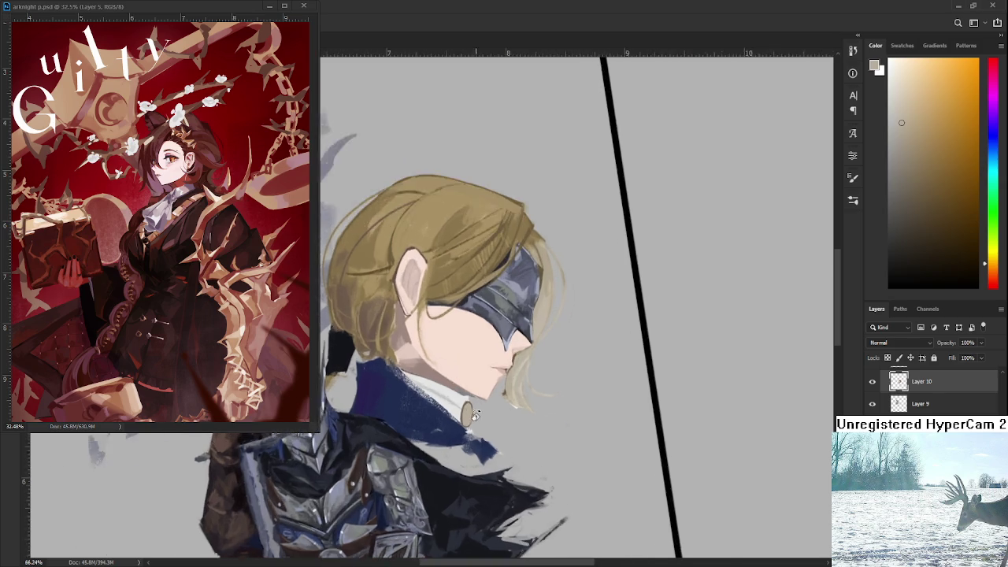
{"action": "scroll", "coordinate": [473, 416], "scroll_direction": "up", "scroll_amount": 3}
{"action": "scroll", "coordinate": [481, 398], "scroll_direction": "up", "scroll_amount": 3}
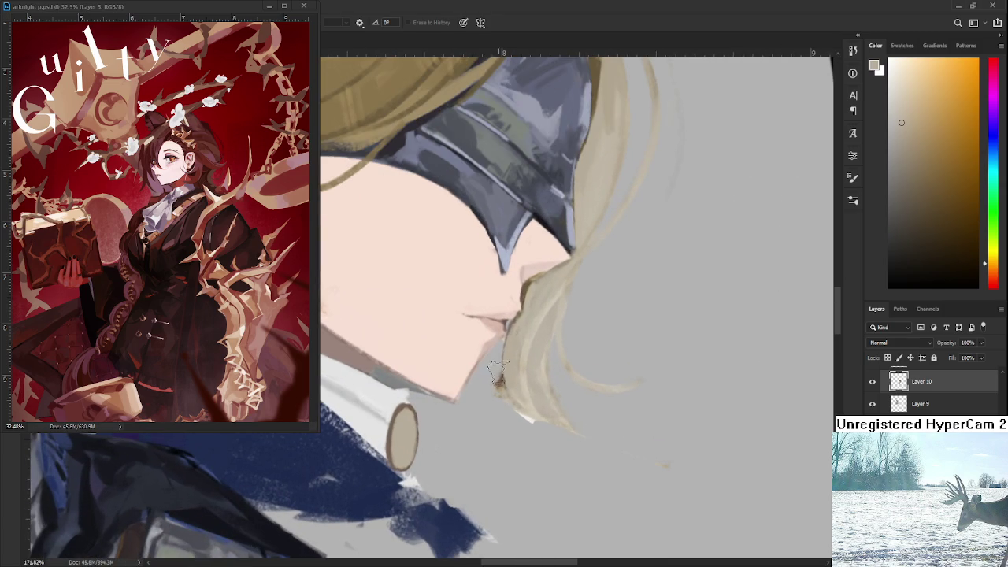
Shade the collar brooch with sampled light beige and darker brown tones
{"action": "left_click_drag", "start_coordinate": [504, 468], "coordinate": [551, 403]}
{"action": "key", "text": "b"}
{"action": "left_click", "coordinate": [442, 361], "text": "alt"}
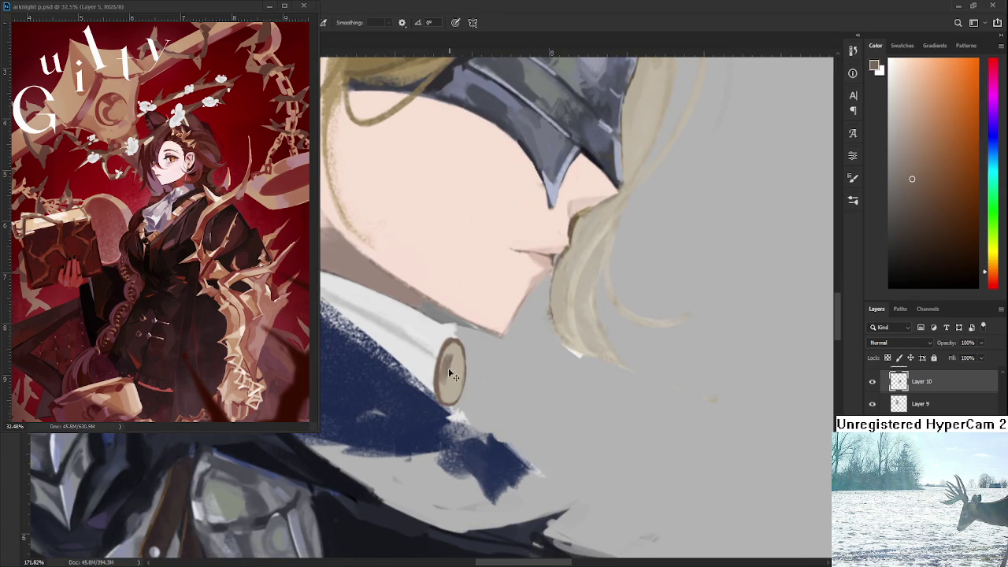
{"action": "left_click", "coordinate": [447, 379], "text": "alt"}
{"action": "left_click", "coordinate": [453, 363], "text": "alt"}
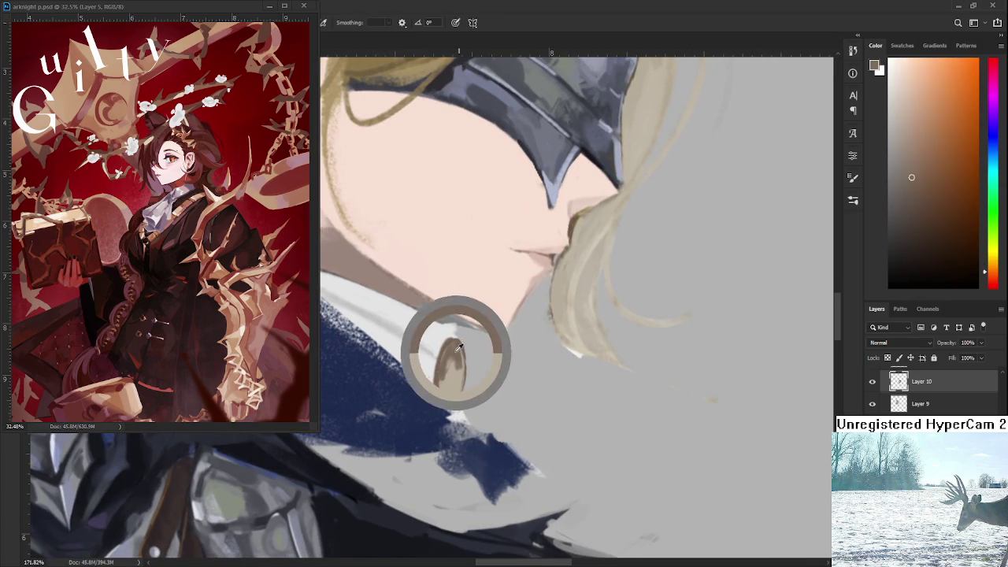
{"action": "left_click", "coordinate": [445, 372], "text": "alt"}
{"action": "left_click", "coordinate": [463, 358], "text": "alt"}
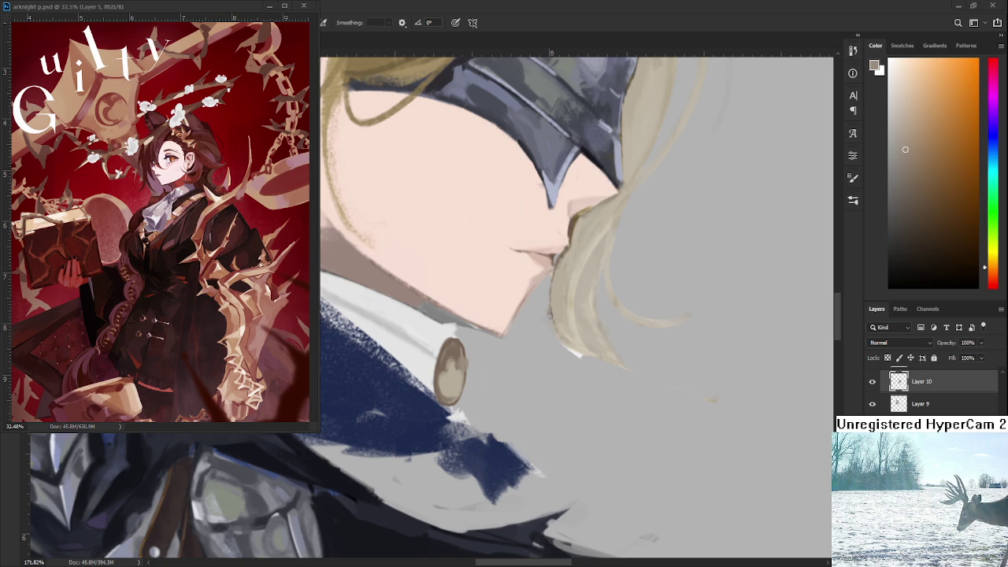
Paint a near-white cravat ribbon hanging below the brooch
{"action": "left_click_drag", "start_coordinate": [491, 365], "coordinate": [559, 383]}
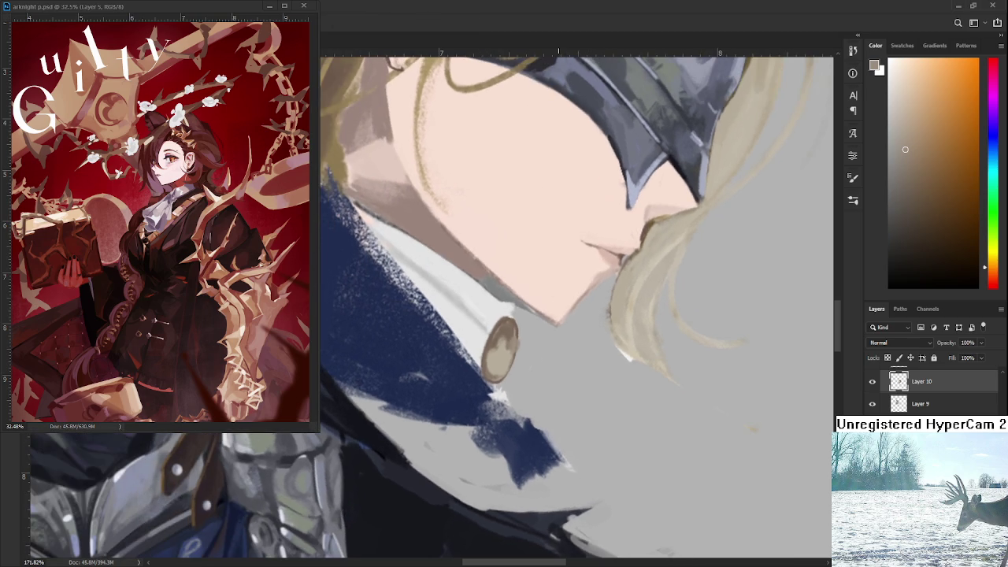
{"action": "scroll", "coordinate": [563, 382], "scroll_direction": "down", "scroll_amount": 3}
{"action": "scroll", "coordinate": [594, 375], "scroll_direction": "up", "scroll_amount": 1}
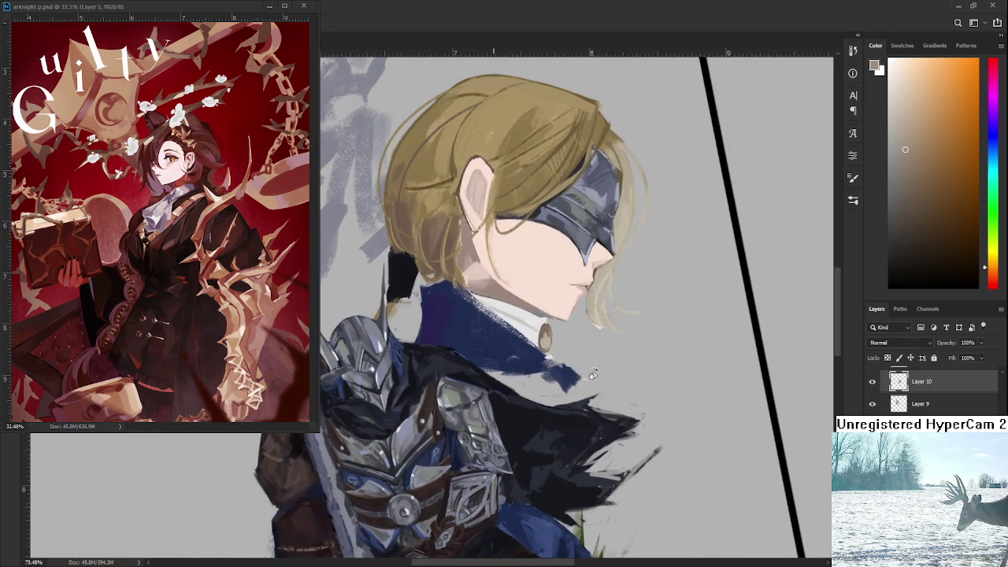
{"action": "left_click_drag", "start_coordinate": [593, 375], "coordinate": [572, 399]}
{"action": "scroll", "coordinate": [573, 399], "scroll_direction": "up", "scroll_amount": 1}
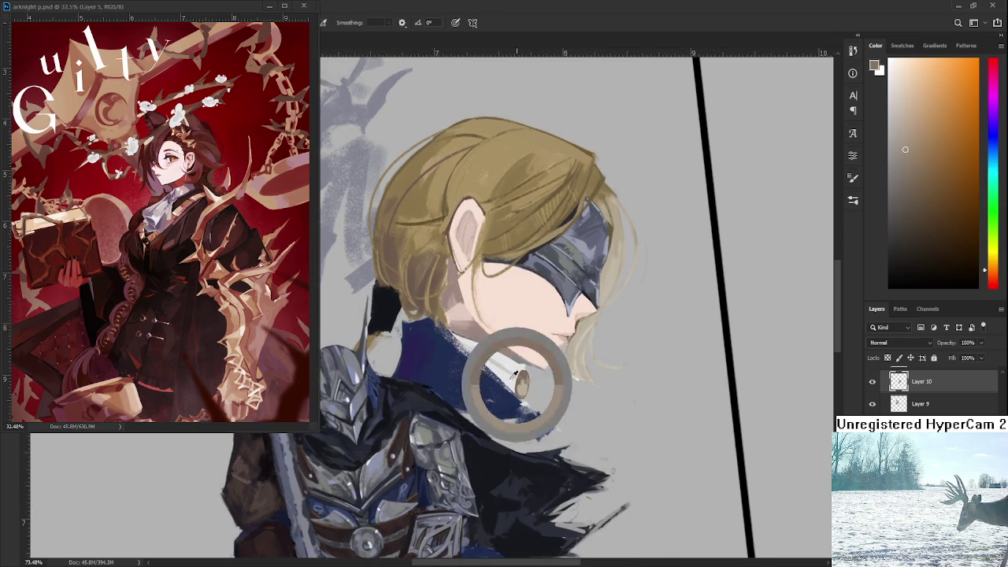
{"action": "left_click", "coordinate": [516, 378], "text": "alt"}
{"action": "mouse_move", "coordinate": [517, 400]}
{"action": "left_mouse_down"}
{"action": "mouse_move", "coordinate": [524, 419]}
{"action": "mouse_move", "coordinate": [555, 430]}
{"action": "mouse_move", "coordinate": [539, 440]}
{"action": "mouse_move", "coordinate": [541, 423]}
{"action": "mouse_move", "coordinate": [573, 459]}
{"action": "left_mouse_up"}
Extend the white ribbon down and right, then trim stray white strokes with the Eraser
{"action": "key", "text": "e"}
{"action": "key", "text": "b"}
{"action": "left_click", "coordinate": [547, 419], "text": "alt"}
{"action": "left_click_drag", "start_coordinate": [548, 426], "coordinate": [579, 457]}
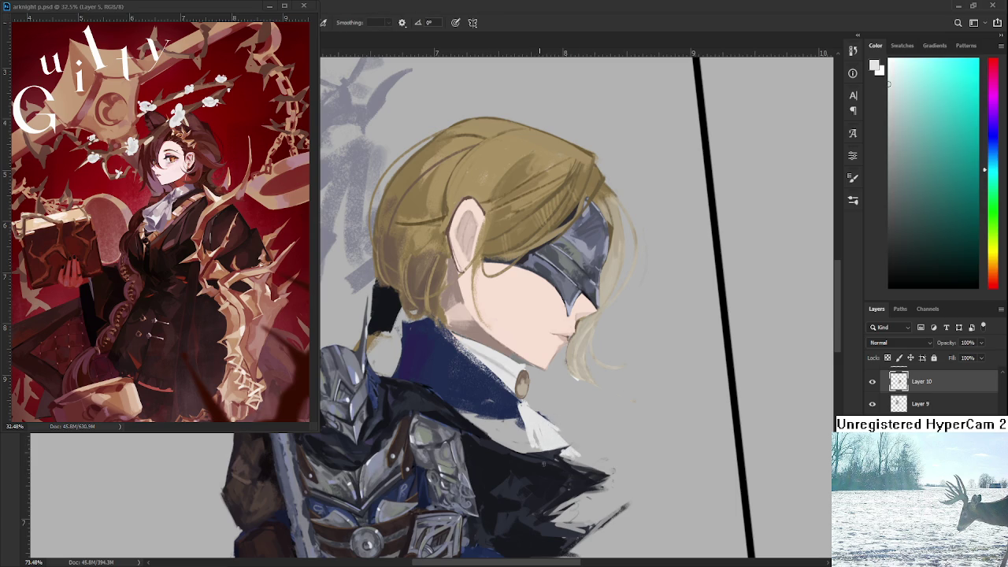
{"action": "key", "text": "e"}
{"action": "mouse_move", "coordinate": [551, 426]}
{"action": "left_mouse_down"}
{"action": "mouse_move", "coordinate": [574, 459]}
{"action": "mouse_move", "coordinate": [601, 433]}
{"action": "left_mouse_up"}
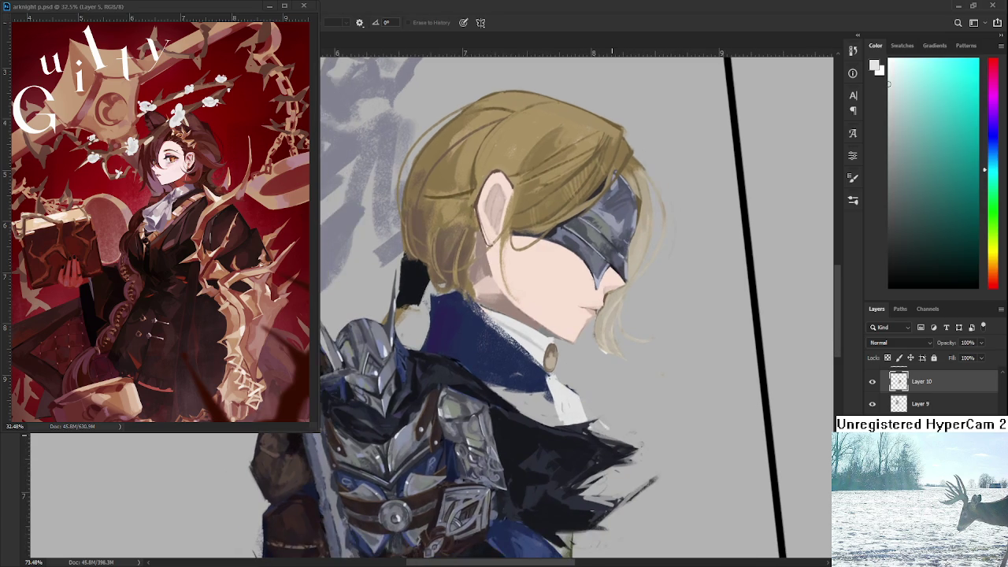
{"action": "scroll", "coordinate": [610, 444], "scroll_direction": "down", "scroll_amount": 5}
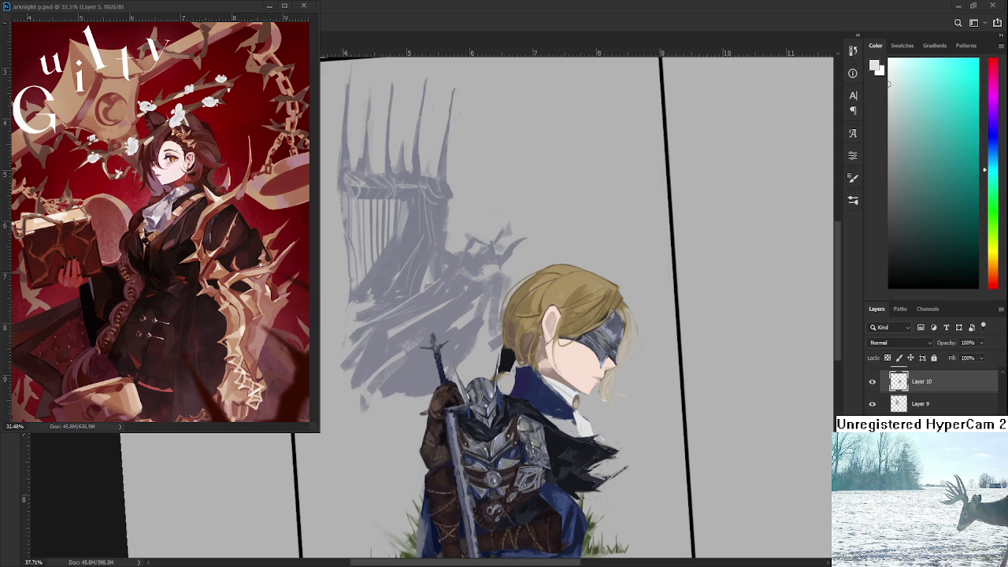
Lasso-select the small knight's sword
{"action": "scroll", "coordinate": [664, 441], "scroll_direction": "down", "scroll_amount": 3}
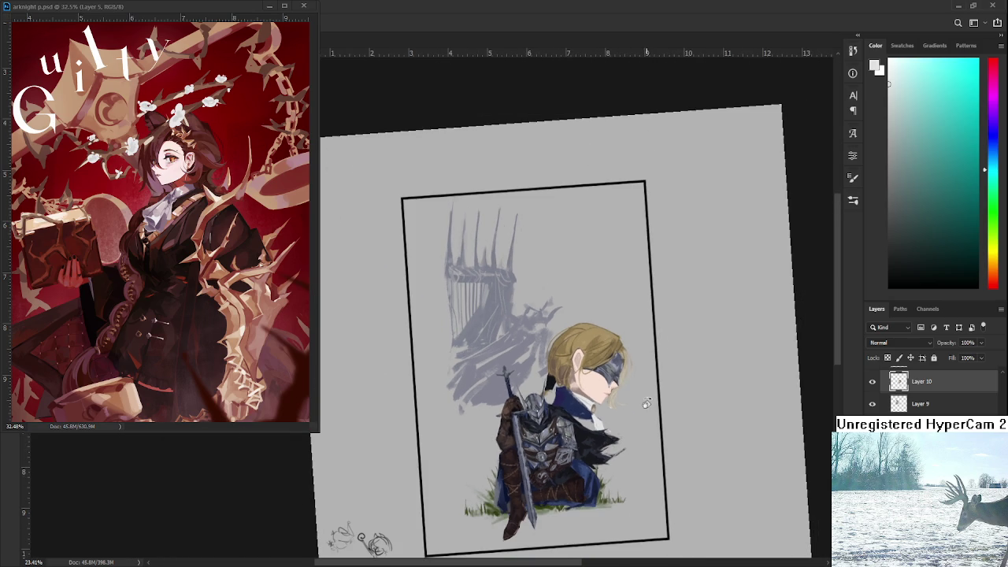
{"action": "scroll", "coordinate": [545, 412], "scroll_direction": "up", "scroll_amount": 2}
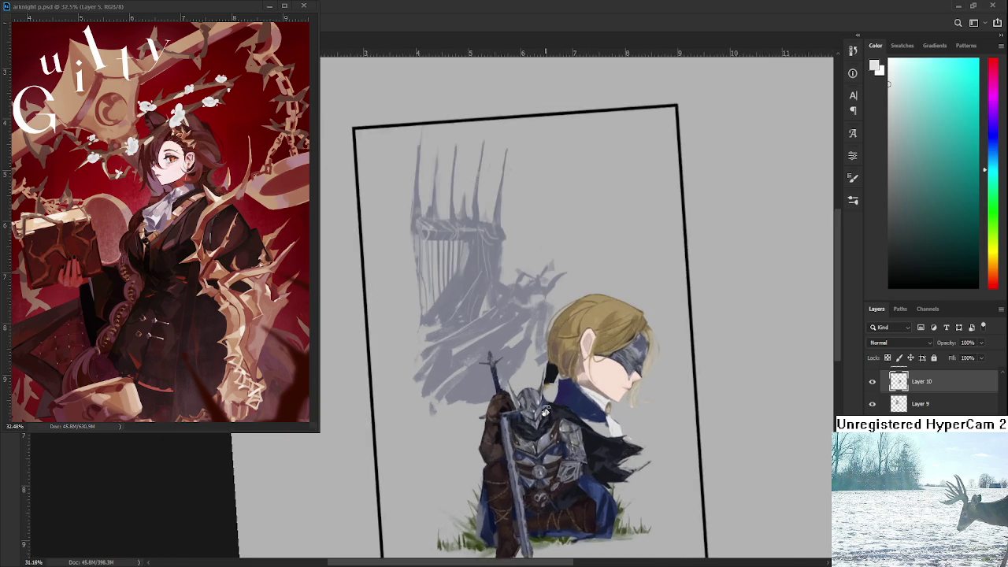
{"action": "scroll", "coordinate": [546, 411], "scroll_direction": "up", "scroll_amount": 2}
{"action": "scroll", "coordinate": [562, 424], "scroll_direction": "up", "scroll_amount": 1}
{"action": "scroll", "coordinate": [577, 438], "scroll_direction": "up", "scroll_amount": 1}
{"action": "scroll", "coordinate": [594, 452], "scroll_direction": "up", "scroll_amount": 1}
{"action": "scroll", "coordinate": [612, 464], "scroll_direction": "down", "scroll_amount": 1}
{"action": "scroll", "coordinate": [561, 482], "scroll_direction": "down", "scroll_amount": 1}
{"action": "scroll", "coordinate": [561, 482], "scroll_direction": "down", "scroll_amount": 1}
{"action": "scroll", "coordinate": [558, 479], "scroll_direction": "down", "scroll_amount": 1}
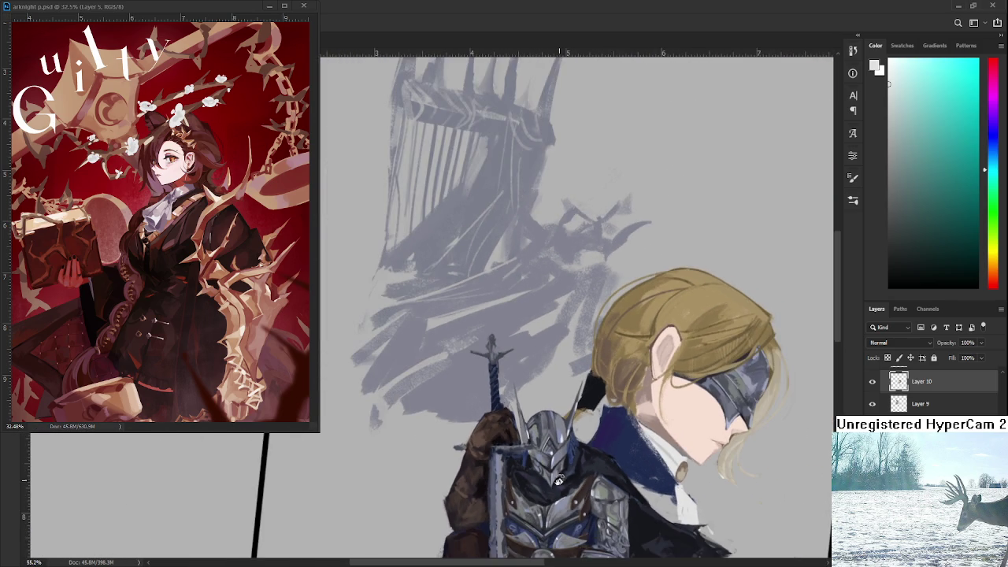
{"action": "scroll", "coordinate": [559, 479], "scroll_direction": "up", "scroll_amount": 1}
{"action": "scroll", "coordinate": [559, 479], "scroll_direction": "up", "scroll_amount": 2}
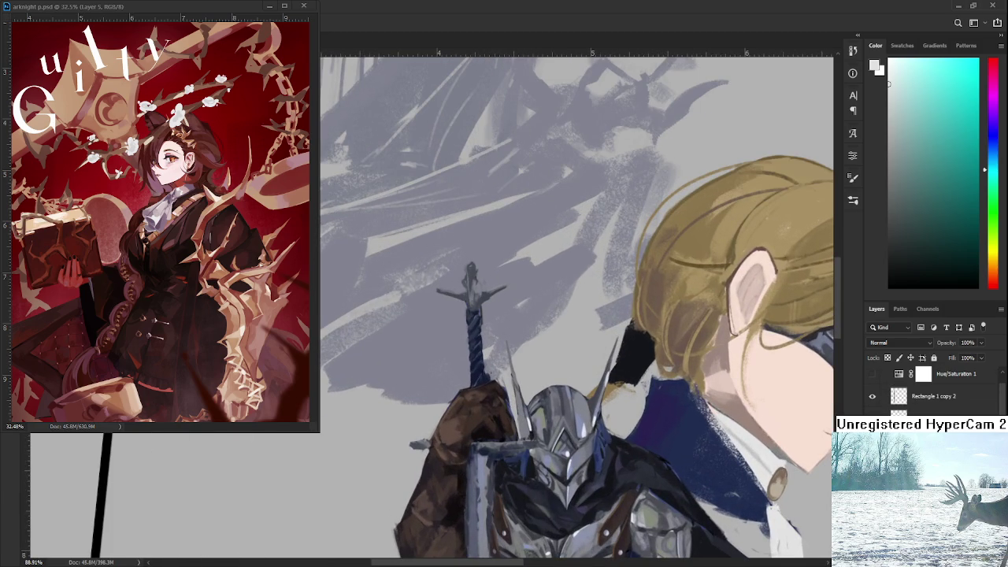
{"action": "left_click_drag", "start_coordinate": [524, 338], "coordinate": [438, 383]}
Nudge and tilt the selected sword with Free Transform and commit it
{"action": "scroll", "coordinate": [494, 367], "scroll_direction": "up", "scroll_amount": 3}
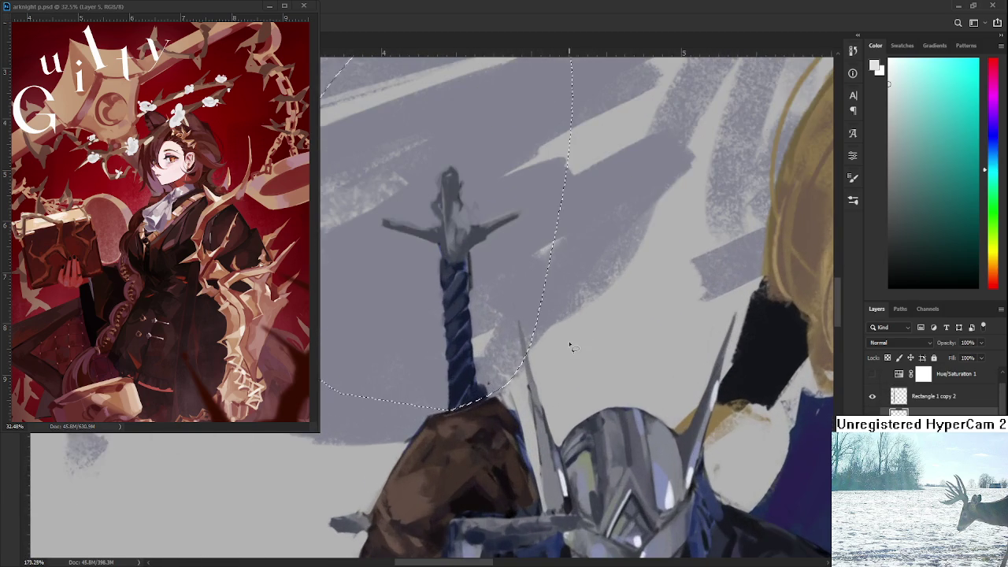
{"action": "key", "text": "ctrl+t"}
{"action": "left_click_drag", "start_coordinate": [459, 356], "coordinate": [453, 354]}
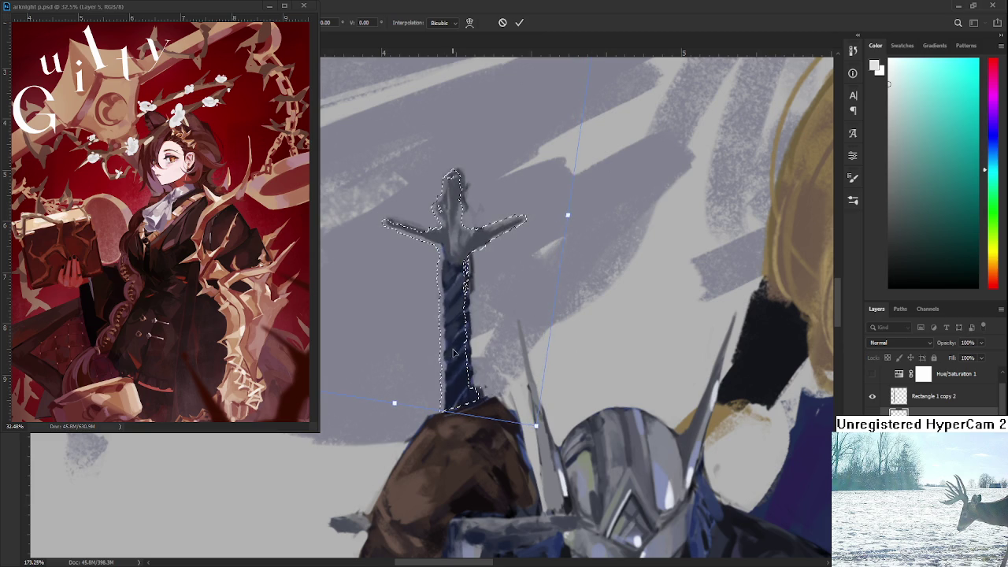
{"action": "scroll", "coordinate": [504, 362], "scroll_direction": "down", "scroll_amount": 4}
{"action": "key", "text": "Return"}
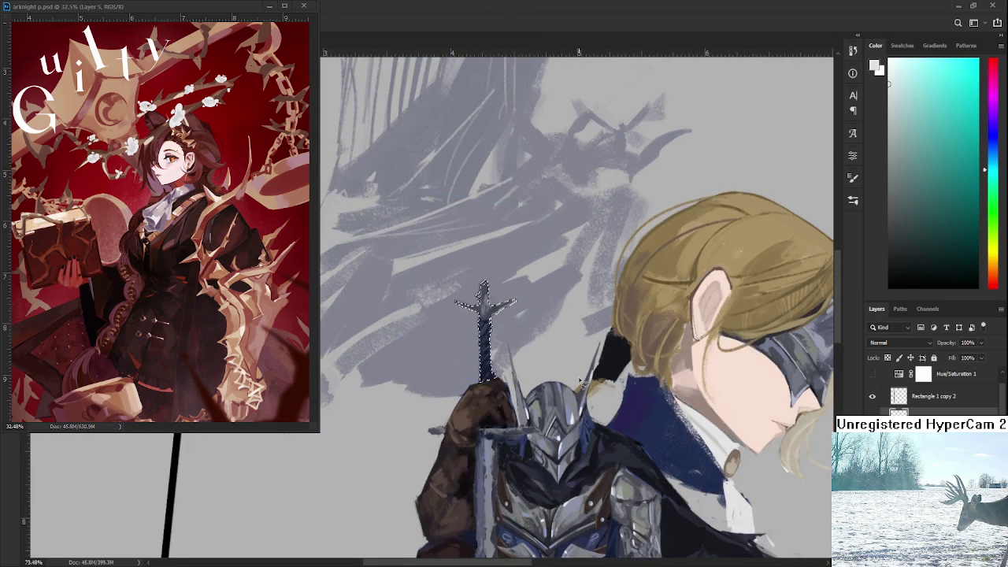
{"action": "scroll", "coordinate": [552, 368], "scroll_direction": "down", "scroll_amount": 3}
{"action": "key", "text": "r"}
{"action": "mouse_move", "coordinate": [574, 353]}
{"action": "left_mouse_down"}
{"action": "mouse_move", "coordinate": [562, 481]}
{"action": "mouse_move", "coordinate": [481, 449]}
{"action": "left_mouse_up"}
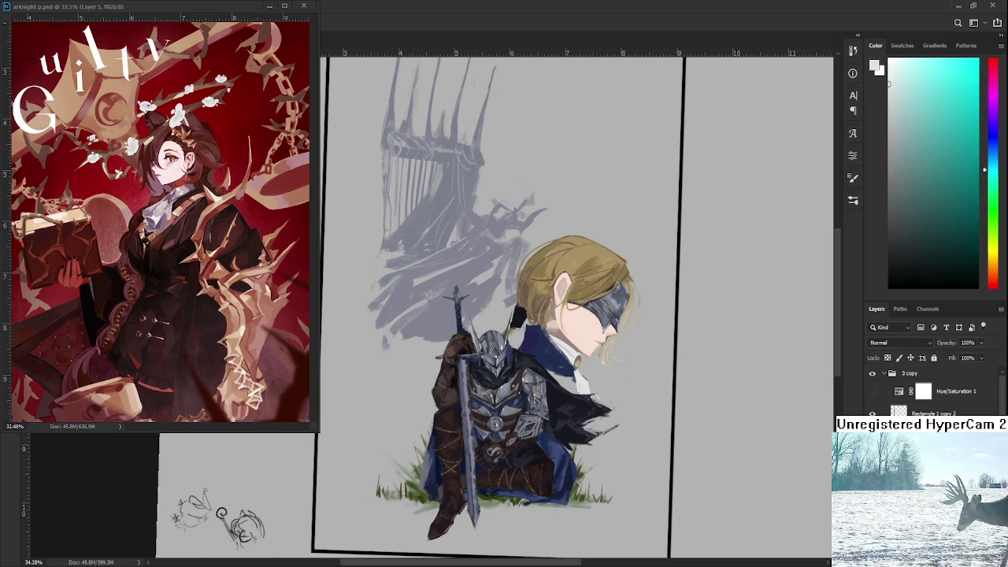
Rotate the view back upright and zoom in on the collar
{"action": "scroll", "coordinate": [640, 374], "scroll_direction": "up", "scroll_amount": 2}
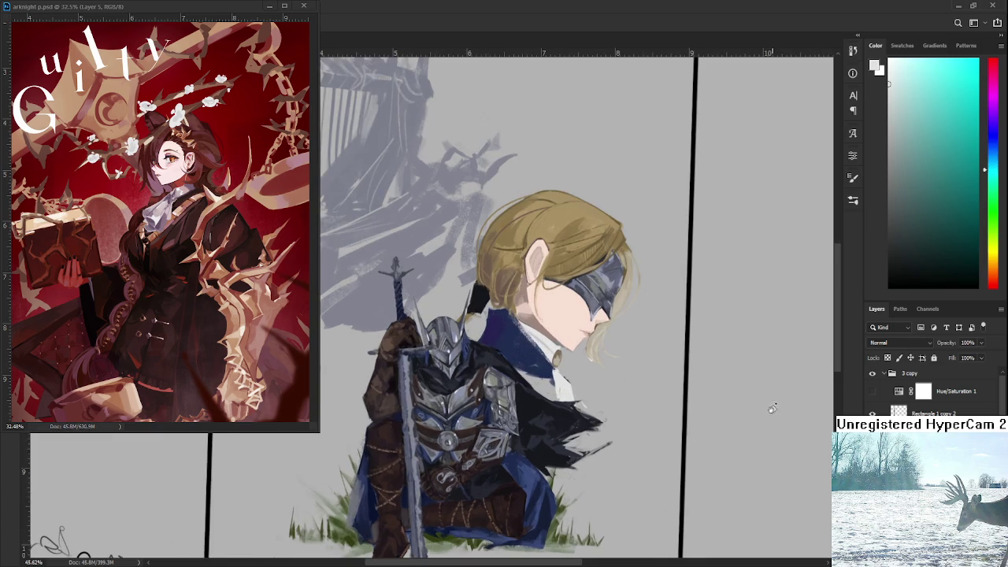
{"action": "scroll", "coordinate": [505, 423], "scroll_direction": "up", "scroll_amount": 2}
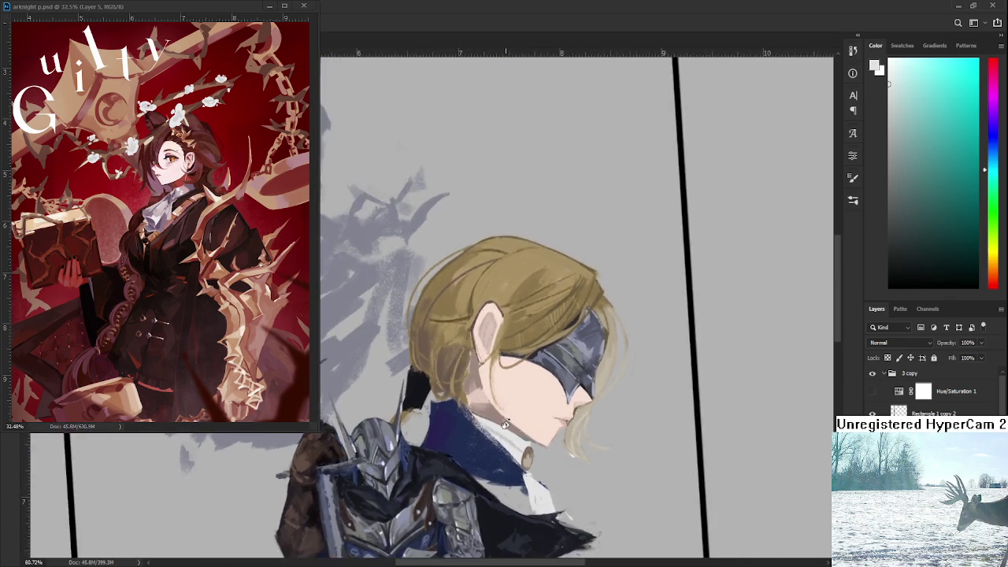
{"action": "scroll", "coordinate": [505, 424], "scroll_direction": "down", "scroll_amount": 4}
{"action": "scroll", "coordinate": [536, 423], "scroll_direction": "down", "scroll_amount": 2}
{"action": "scroll", "coordinate": [583, 424], "scroll_direction": "down", "scroll_amount": 2}
{"action": "left_click_drag", "start_coordinate": [585, 424], "coordinate": [584, 446]}
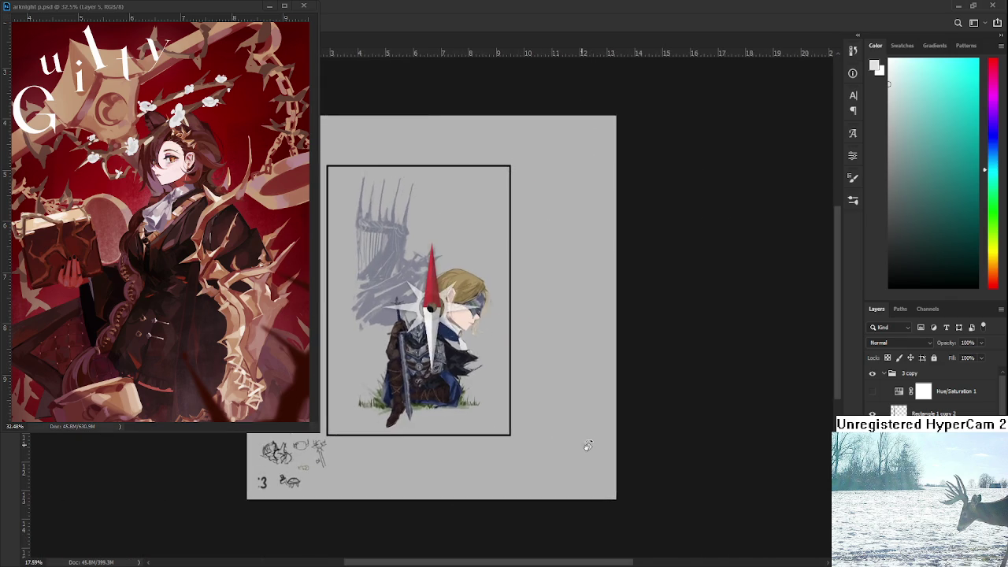
{"action": "scroll", "coordinate": [542, 353], "scroll_direction": "up", "scroll_amount": 2}
{"action": "scroll", "coordinate": [480, 315], "scroll_direction": "up", "scroll_amount": 2}
{"action": "scroll", "coordinate": [447, 326], "scroll_direction": "up", "scroll_amount": 2}
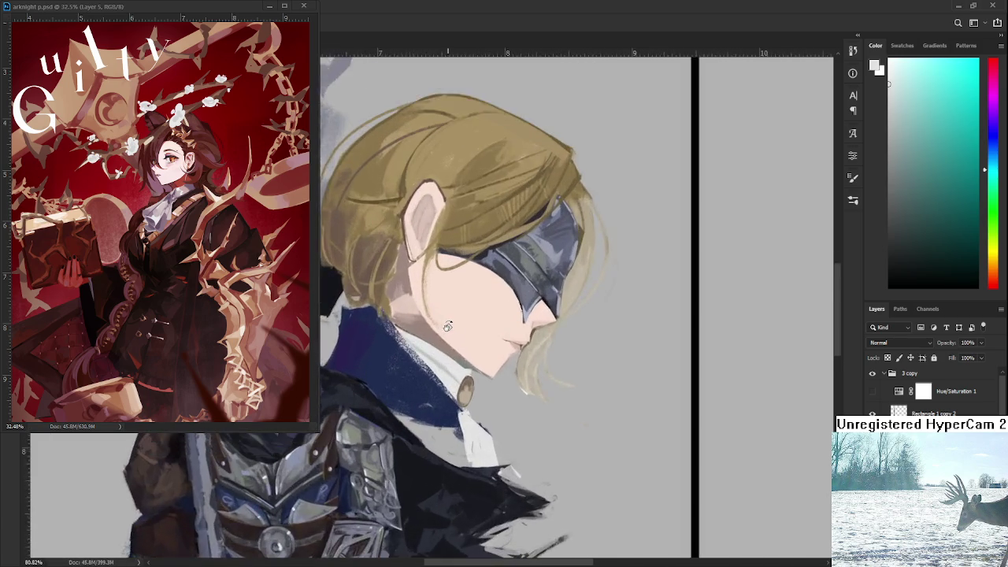
{"action": "scroll", "coordinate": [448, 326], "scroll_direction": "up", "scroll_amount": 1}
{"action": "scroll", "coordinate": [447, 326], "scroll_direction": "up", "scroll_amount": 1}
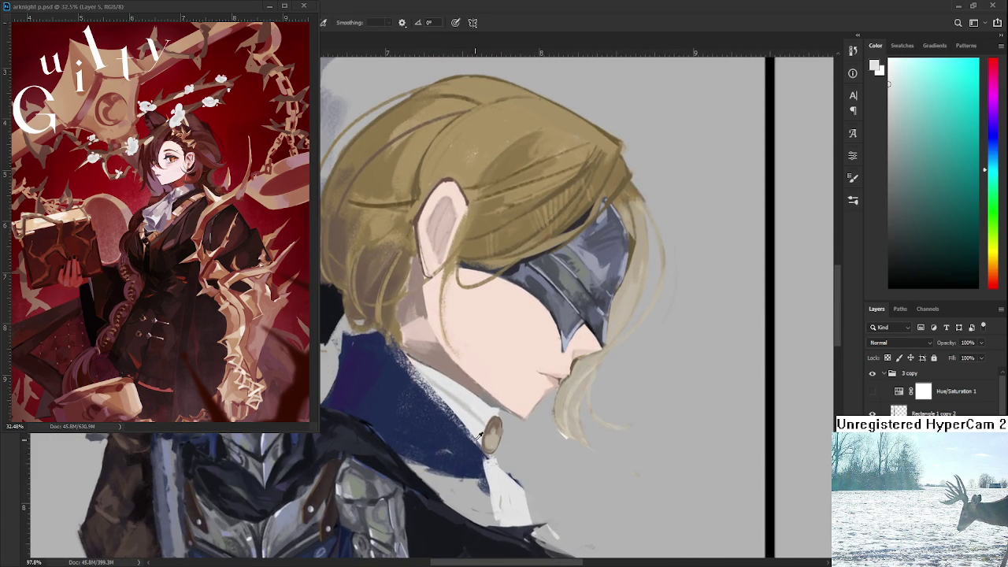
Sample navy and blue-violet tones from the collar and paint blue along its edge
{"action": "left_click", "coordinate": [463, 386], "text": "alt"}
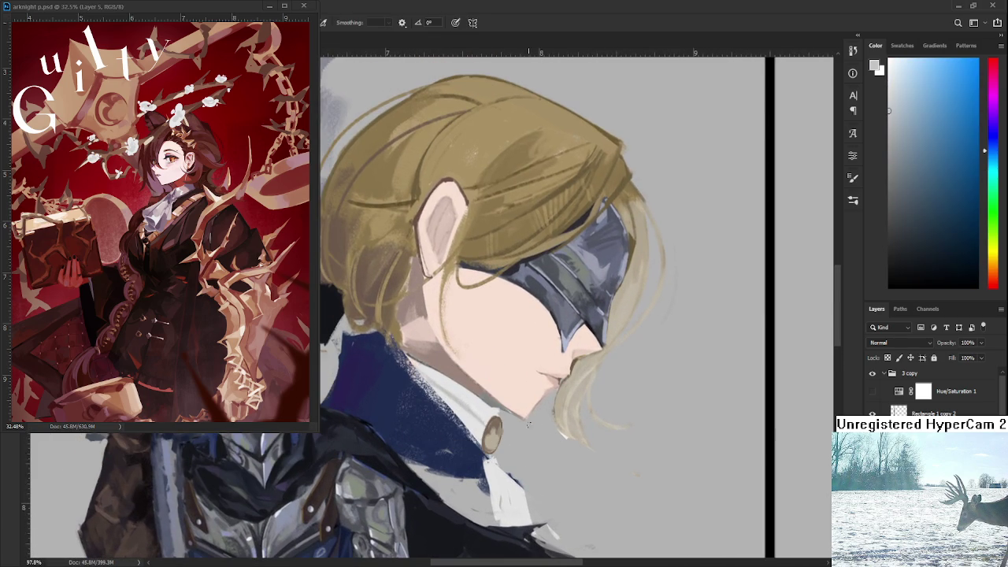
{"action": "left_click", "coordinate": [503, 495], "text": "alt"}
{"action": "left_click", "coordinate": [502, 495], "text": "alt"}
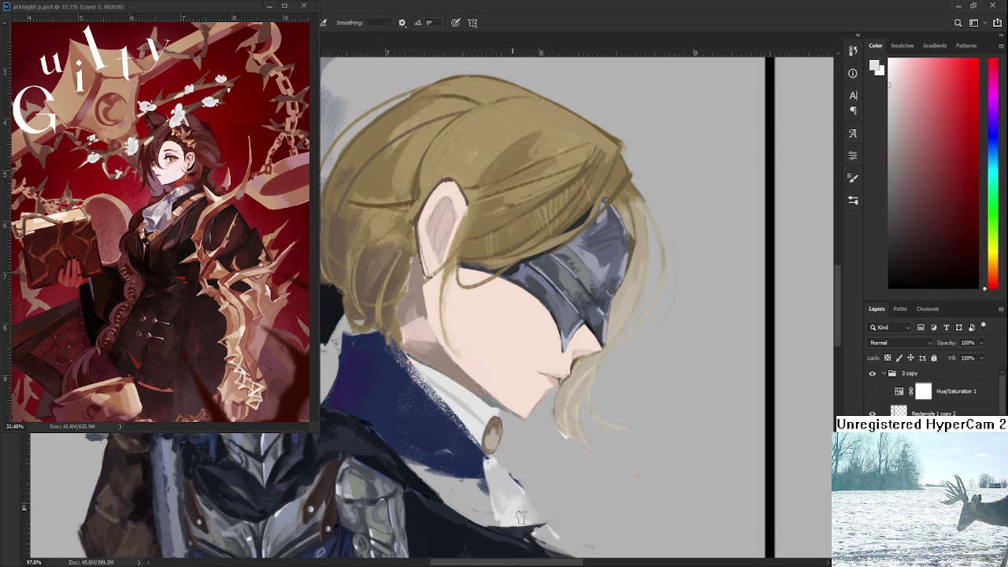
{"action": "left_click", "coordinate": [516, 508], "text": "alt"}
{"action": "mouse_move", "coordinate": [448, 471]}
{"action": "left_mouse_down"}
{"action": "mouse_move", "coordinate": [498, 506]}
{"action": "mouse_move", "coordinate": [501, 436]}
{"action": "mouse_move", "coordinate": [532, 493]}
{"action": "left_mouse_up"}
{"action": "left_click", "coordinate": [498, 507], "text": "alt"}
{"action": "left_click", "coordinate": [503, 457], "text": "alt"}
{"action": "left_click", "coordinate": [380, 359], "text": "alt"}
{"action": "left_click", "coordinate": [391, 360], "text": "alt"}
{"action": "left_click", "coordinate": [452, 403], "text": "alt"}
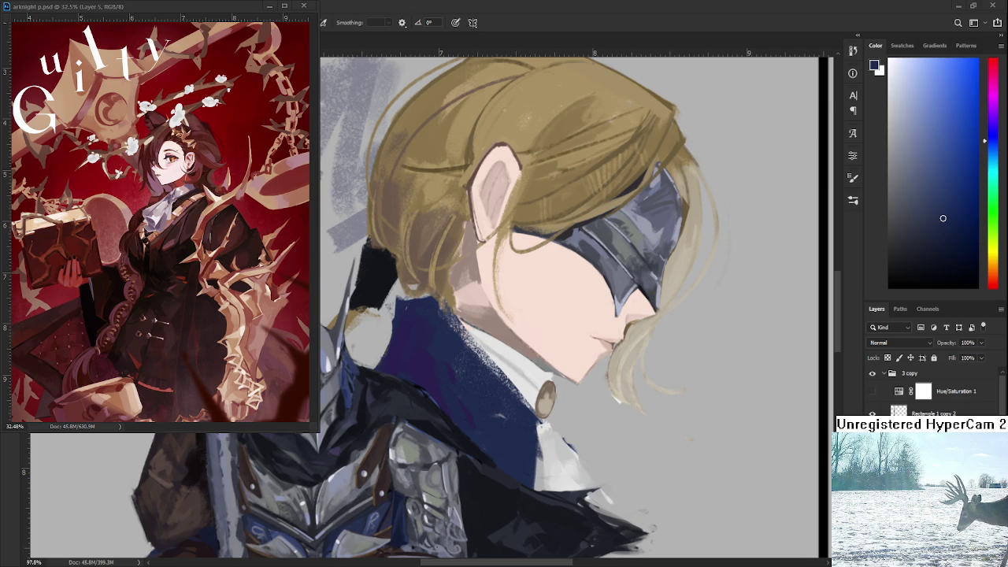
Scroll the view over the refined hair, blindfold helmet, collar, cravat and armour
{"action": "scroll", "coordinate": [517, 401], "scroll_direction": "up", "scroll_amount": 2}
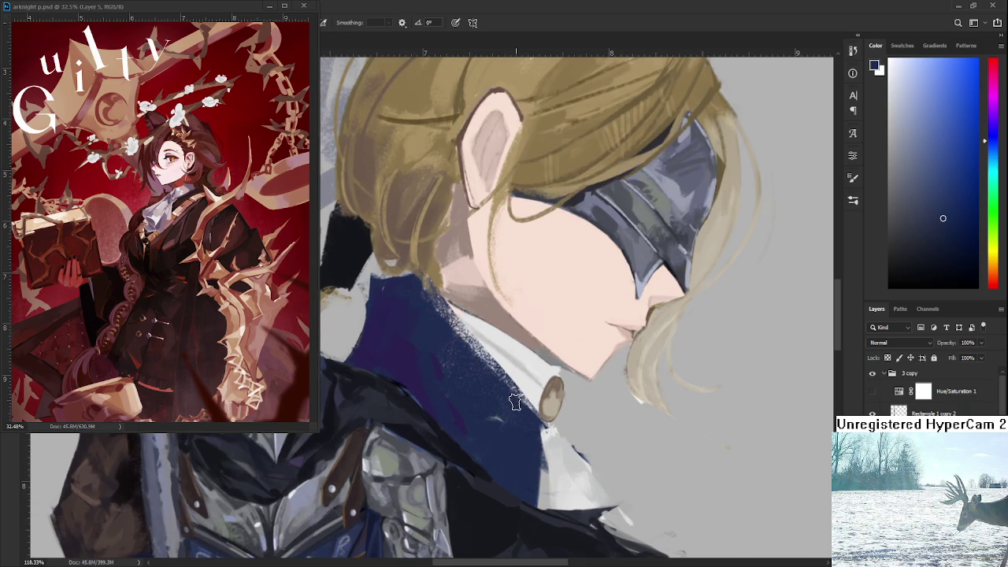
Try a dark blue stroke between face and collar, undo it, and sample several collar navies
{"action": "mouse_move", "coordinate": [468, 380]}
{"action": "left_mouse_down"}
{"action": "mouse_move", "coordinate": [438, 281]}
{"action": "mouse_move", "coordinate": [370, 391]}
{"action": "left_mouse_up"}
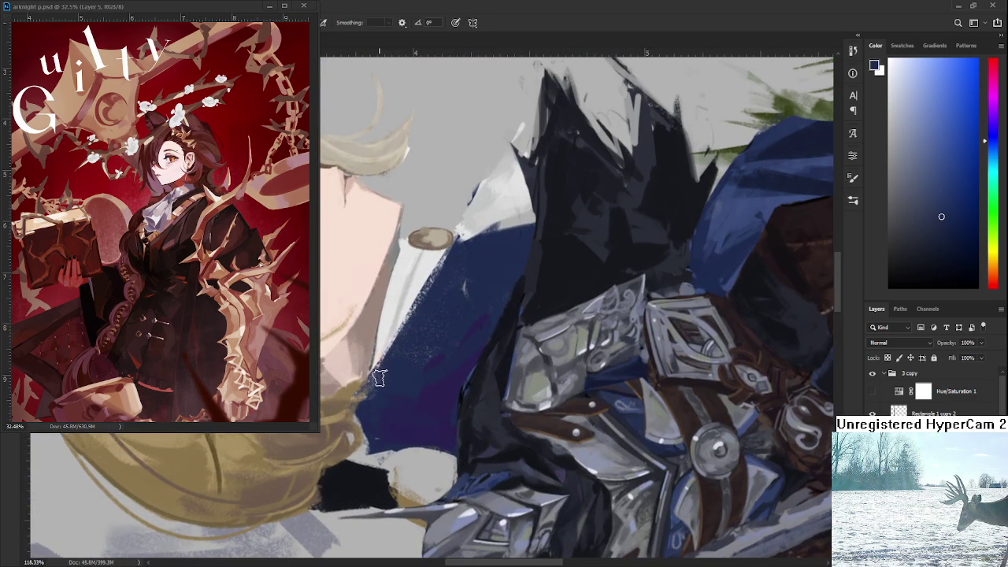
{"action": "left_click_drag", "start_coordinate": [416, 365], "coordinate": [419, 373]}
{"action": "key", "text": "ctrl+z"}
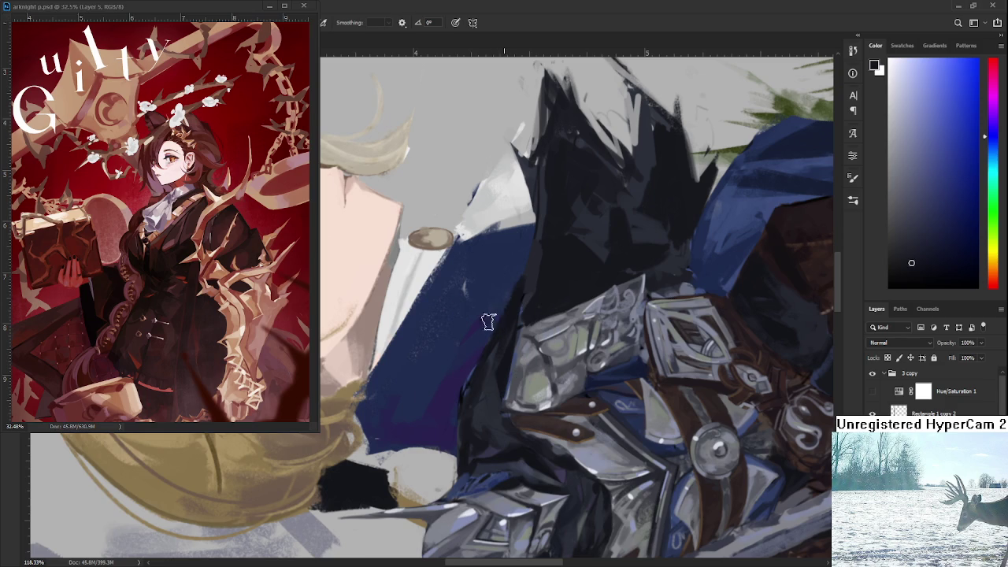
{"action": "left_click", "coordinate": [430, 406], "text": "alt"}
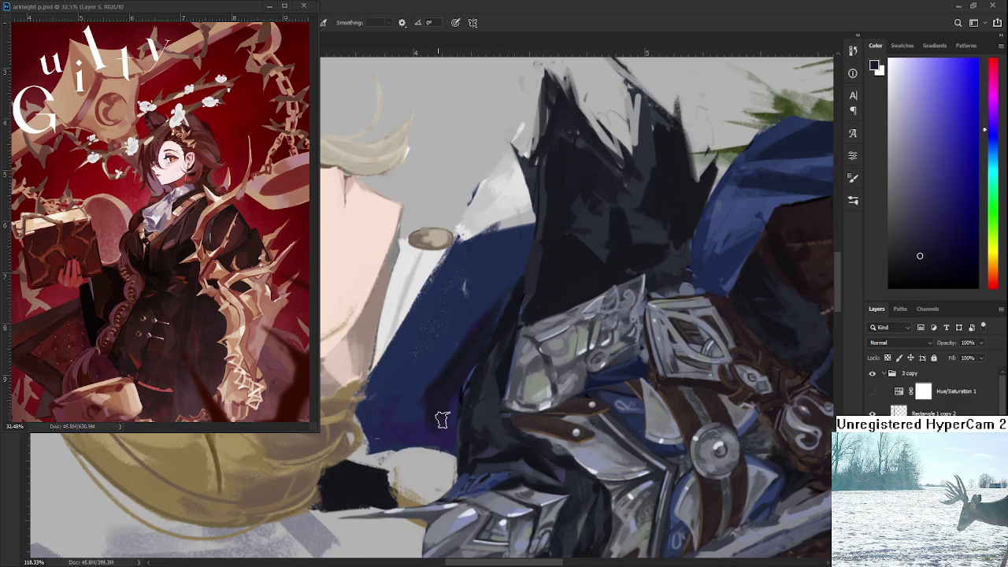
{"action": "mouse_move", "coordinate": [445, 441]}
{"action": "left_mouse_down"}
{"action": "mouse_move", "coordinate": [401, 423]}
{"action": "mouse_move", "coordinate": [398, 406]}
{"action": "mouse_move", "coordinate": [423, 378]}
{"action": "left_mouse_up"}
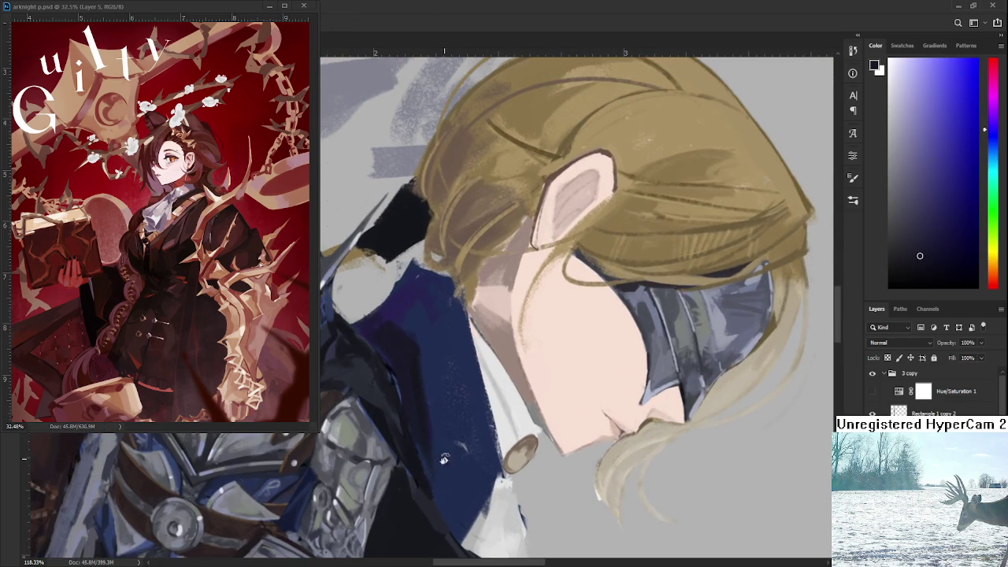
{"action": "left_click", "coordinate": [419, 370], "text": "alt"}
{"action": "left_click", "coordinate": [421, 331], "text": "alt"}
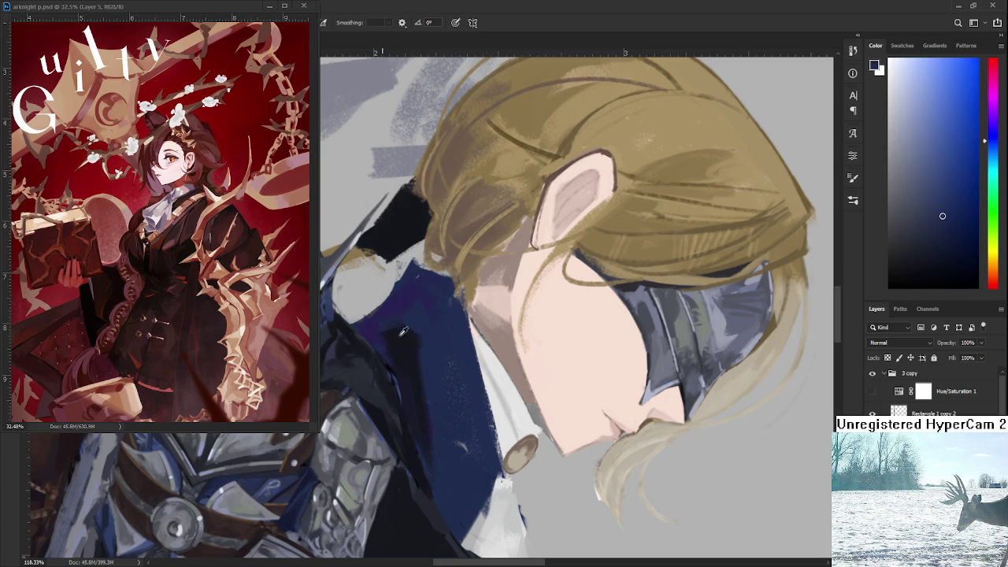
{"action": "left_click", "coordinate": [406, 326], "text": "alt"}
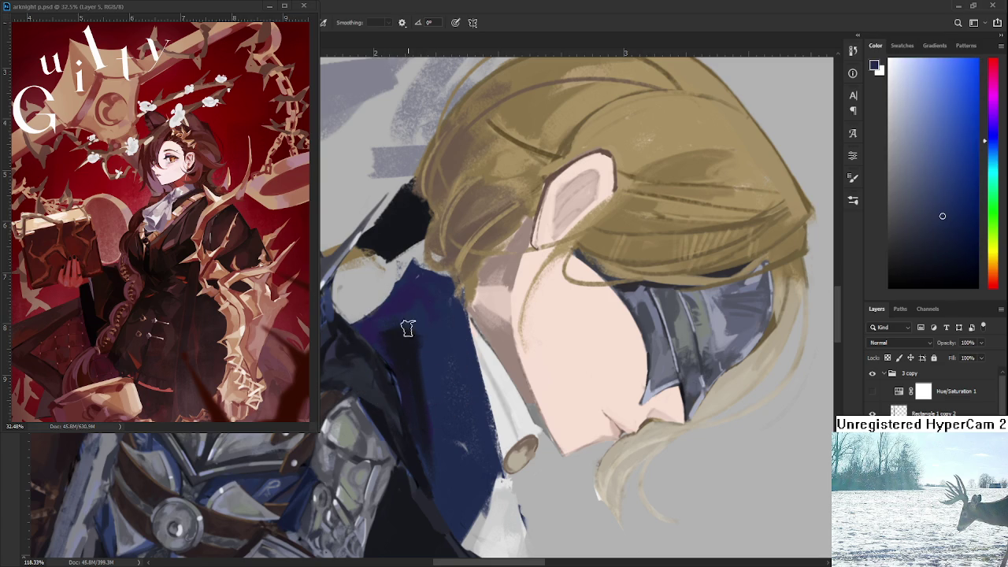
{"action": "left_click", "coordinate": [421, 381], "text": "alt"}
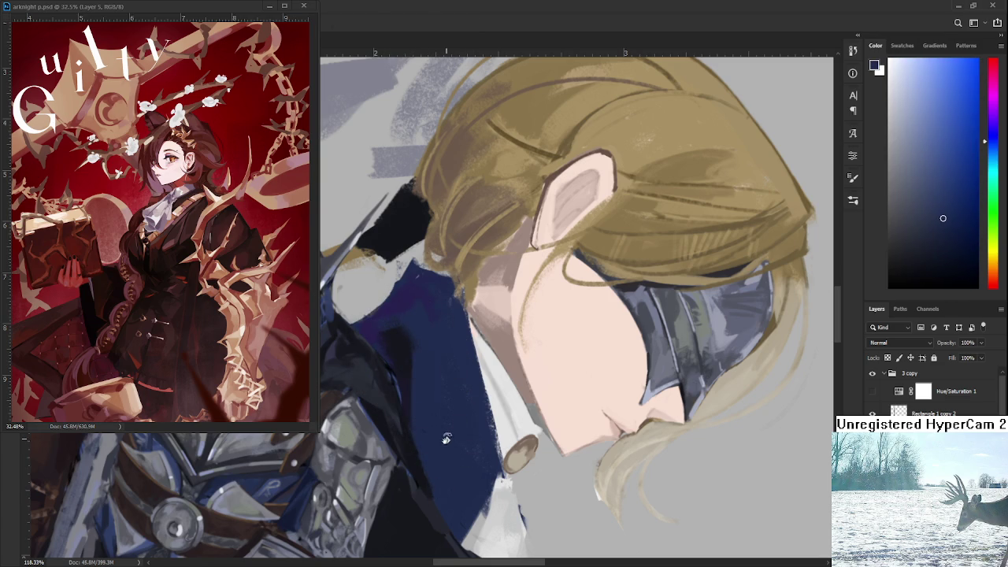
Sample darker and lighter collar blues and paint a dark stroke along the collar's edge
{"action": "left_click_drag", "start_coordinate": [450, 436], "coordinate": [431, 355]}
{"action": "left_click", "coordinate": [409, 323], "text": "alt"}
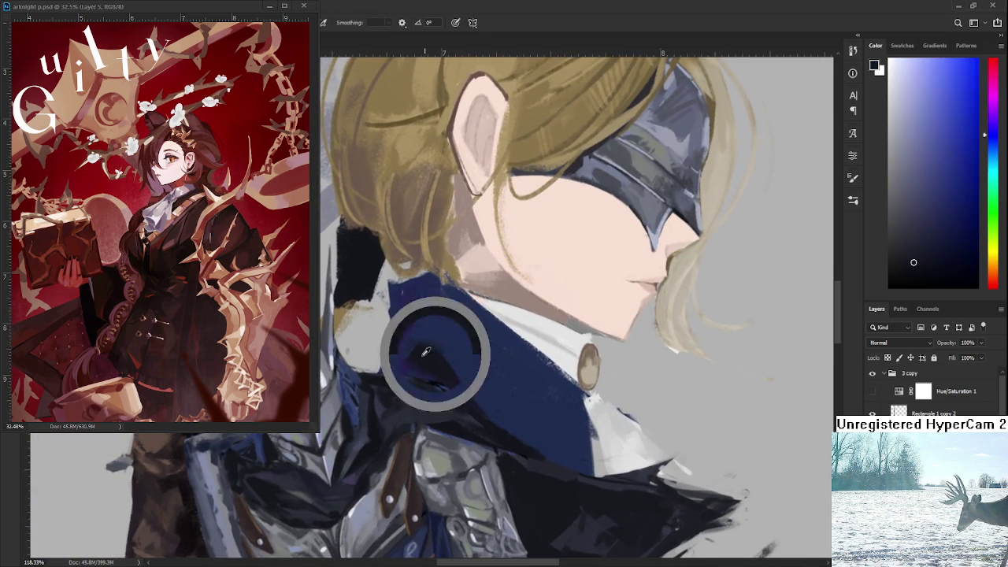
{"action": "left_click", "coordinate": [408, 322], "text": "alt"}
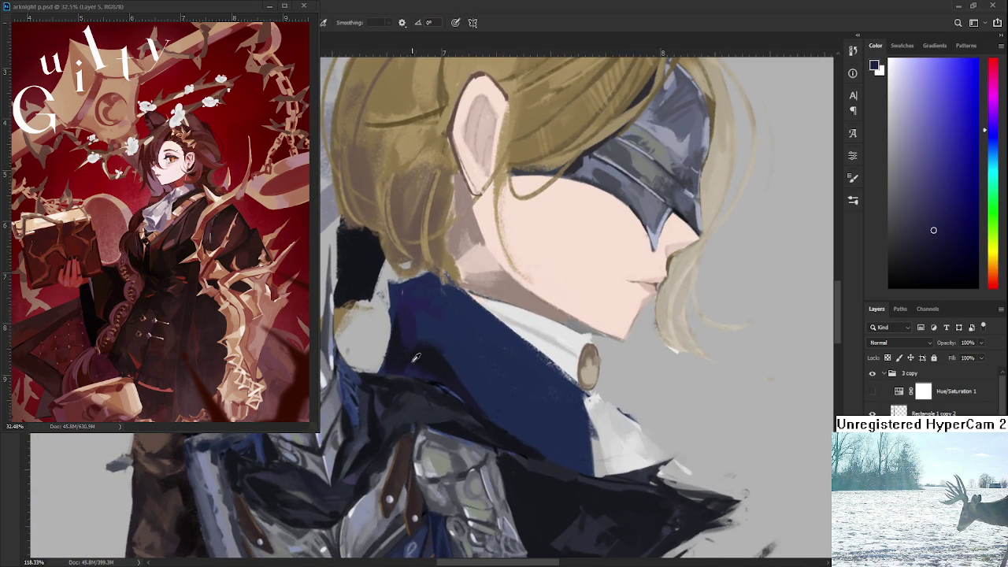
{"action": "left_click", "coordinate": [409, 347], "text": "alt"}
{"action": "left_click", "coordinate": [416, 353], "text": "alt"}
{"action": "left_click", "coordinate": [423, 364], "text": "alt"}
{"action": "left_click", "coordinate": [441, 350], "text": "alt"}
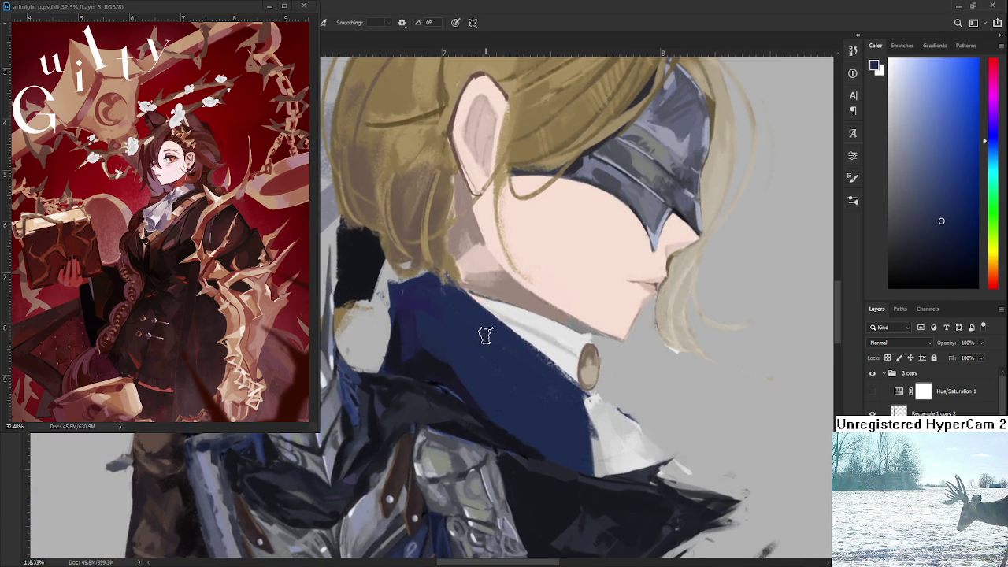
{"action": "mouse_move", "coordinate": [474, 333]}
{"action": "left_mouse_down"}
{"action": "mouse_move", "coordinate": [407, 366]}
{"action": "mouse_move", "coordinate": [435, 328]}
{"action": "mouse_move", "coordinate": [465, 451]}
{"action": "left_mouse_up"}
{"action": "left_click", "coordinate": [402, 356], "text": "alt"}
{"action": "left_click", "coordinate": [445, 324], "text": "alt"}
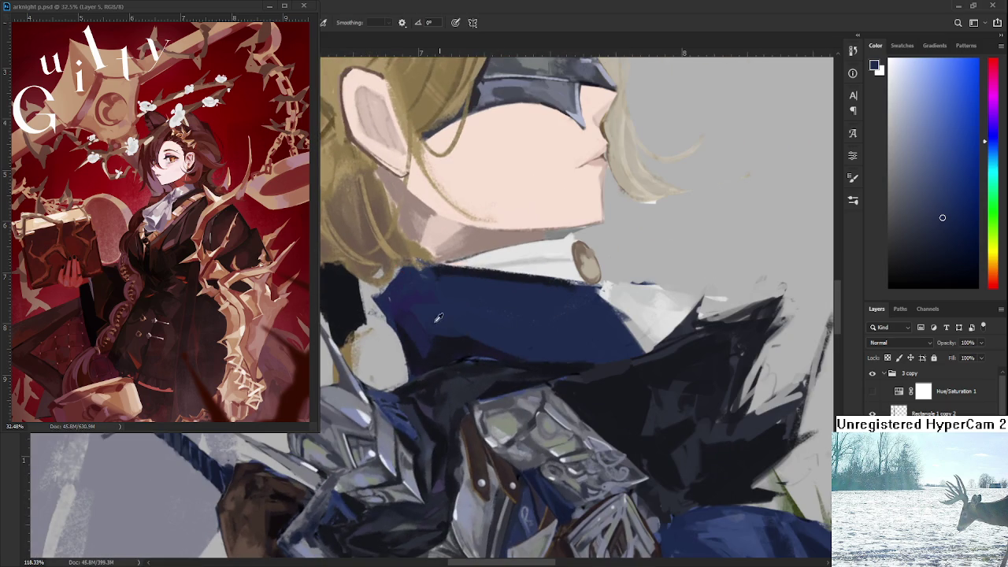
{"action": "left_click", "coordinate": [411, 327], "text": "alt"}
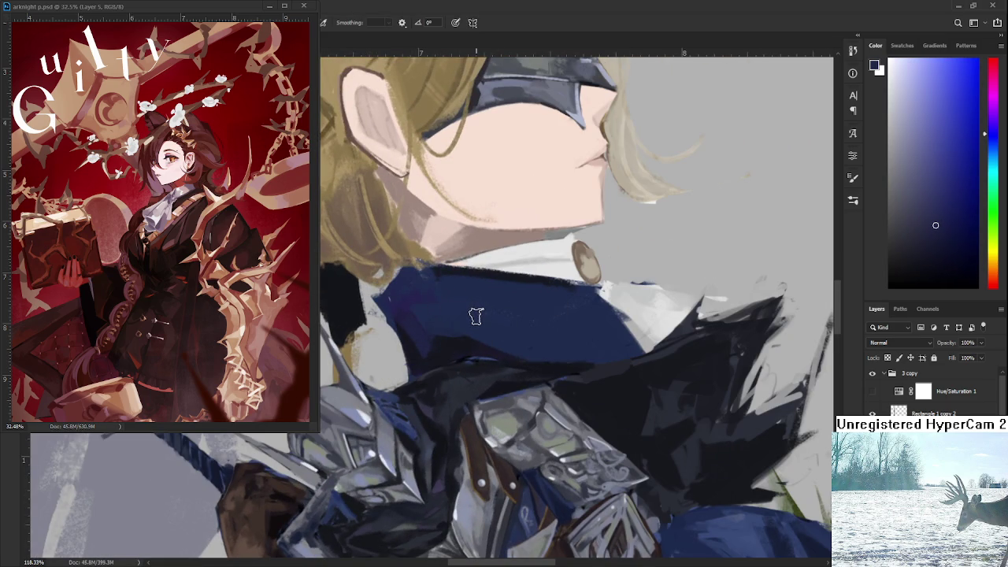
{"action": "left_click", "coordinate": [420, 341], "text": "alt"}
{"action": "left_click", "coordinate": [486, 317], "text": "alt"}
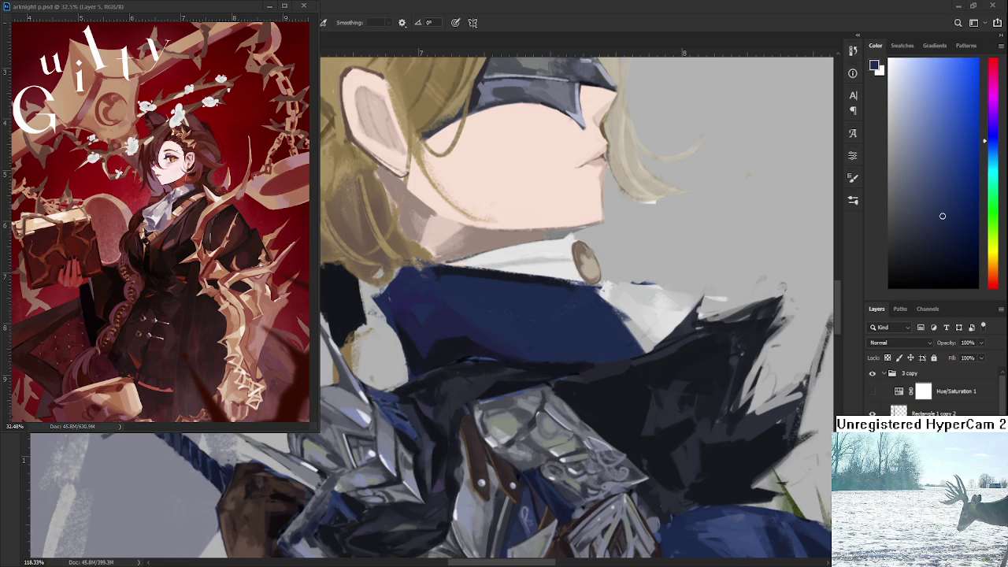
{"action": "scroll", "coordinate": [540, 349], "scroll_direction": "down", "scroll_amount": 5}
{"action": "mouse_move", "coordinate": [540, 349]}
{"action": "left_mouse_down"}
{"action": "mouse_move", "coordinate": [471, 431]}
{"action": "mouse_move", "coordinate": [475, 398]}
{"action": "left_mouse_up"}
Zoom in and sample several navy blues from the collar, ending on a dark blue
{"action": "scroll", "coordinate": [475, 394], "scroll_direction": "up", "scroll_amount": 5}
{"action": "scroll", "coordinate": [504, 370], "scroll_direction": "up", "scroll_amount": 1}
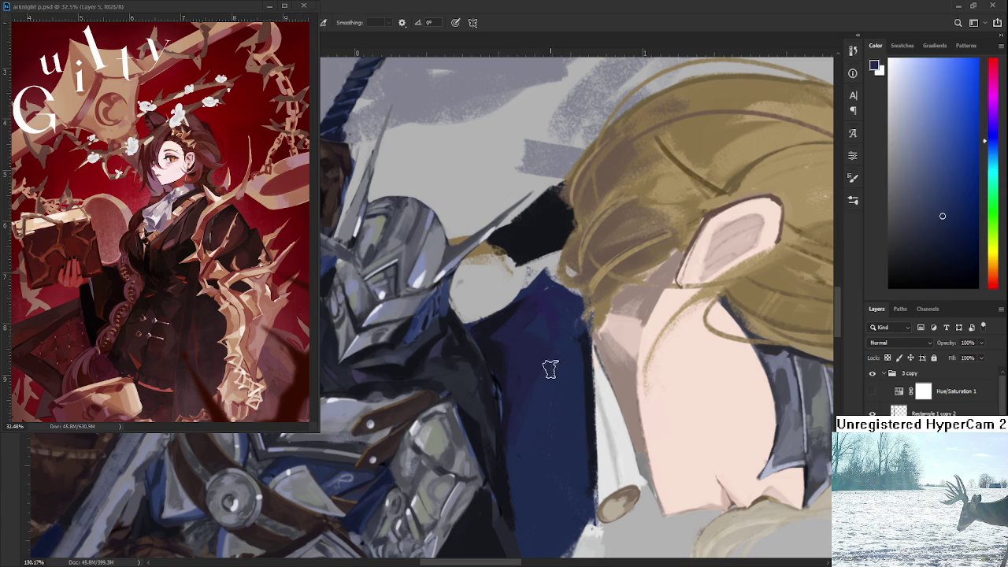
{"action": "left_click", "coordinate": [520, 369], "text": "alt"}
{"action": "left_click", "coordinate": [523, 408], "text": "alt"}
{"action": "scroll", "coordinate": [513, 491], "scroll_direction": "down", "scroll_amount": 2}
{"action": "left_click", "coordinate": [549, 409], "text": "alt"}
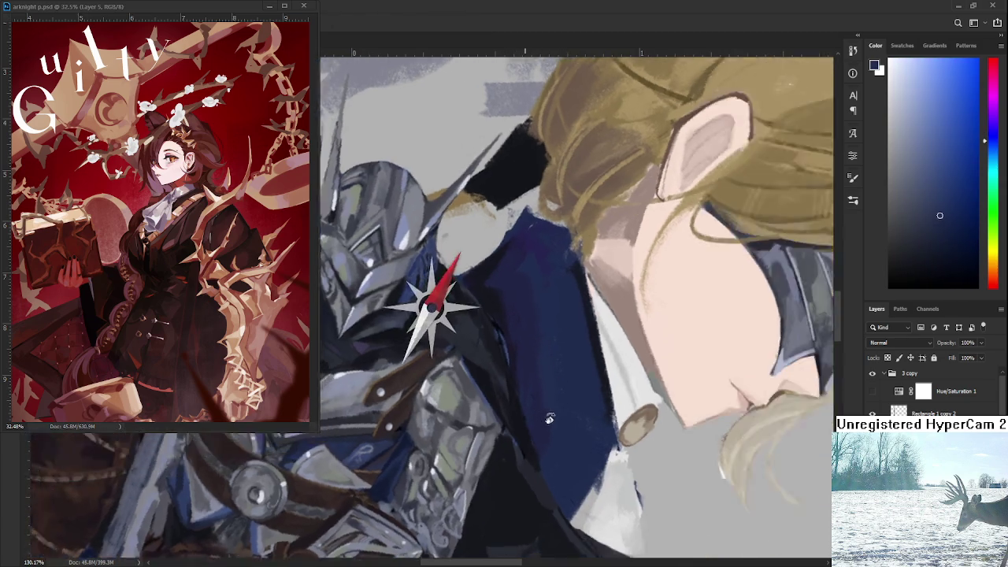
{"action": "mouse_move", "coordinate": [533, 378]}
{"action": "left_mouse_down"}
{"action": "mouse_move", "coordinate": [599, 290]}
{"action": "mouse_move", "coordinate": [569, 416]}
{"action": "mouse_move", "coordinate": [525, 393]}
{"action": "left_mouse_up"}
{"action": "left_click", "coordinate": [468, 411], "text": "alt"}
{"action": "left_click", "coordinate": [481, 420], "text": "alt"}
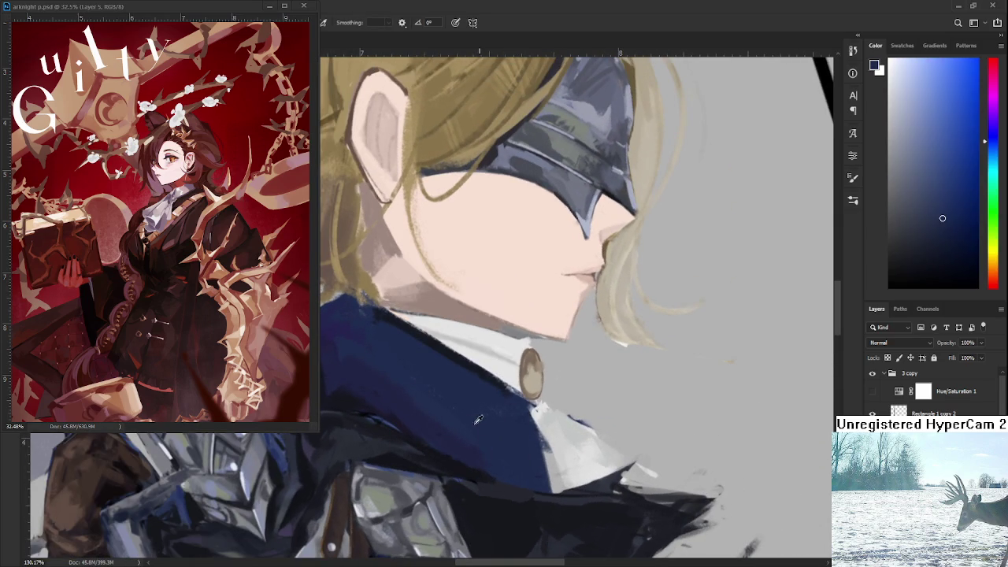
{"action": "left_click", "coordinate": [445, 431], "text": "alt"}
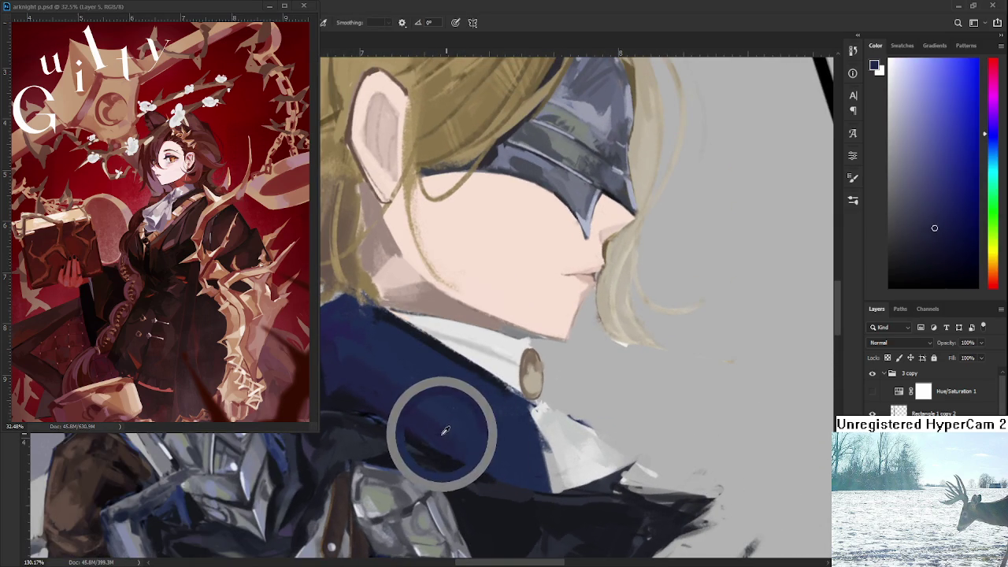
Tilt the canvas steeply and pick dark and lighter collar blues for shading
{"action": "key", "text": "r"}
{"action": "mouse_move", "coordinate": [459, 419]}
{"action": "left_mouse_down"}
{"action": "mouse_move", "coordinate": [533, 309]}
{"action": "mouse_move", "coordinate": [487, 381]}
{"action": "left_mouse_up"}
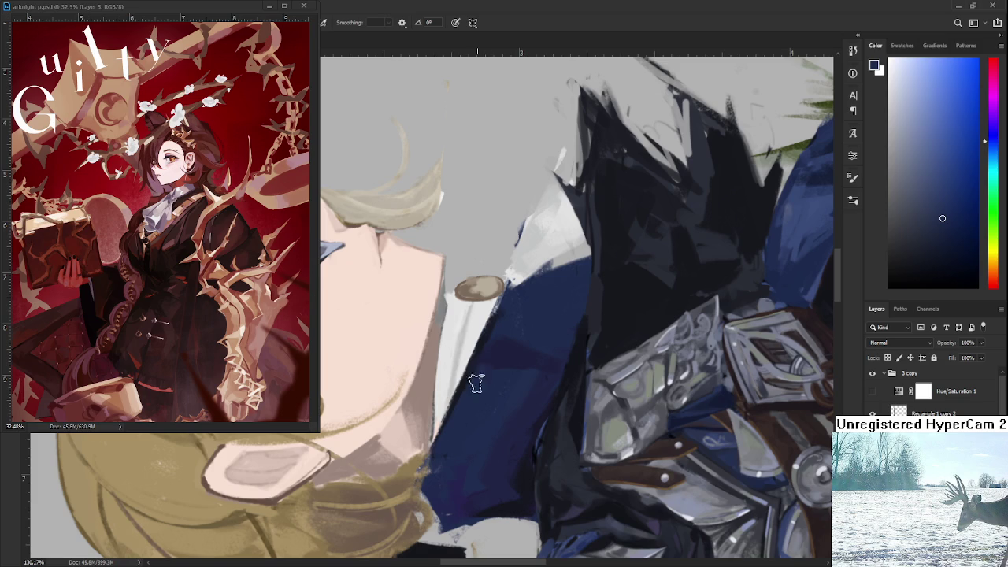
{"action": "left_click", "coordinate": [477, 353], "text": "alt"}
{"action": "left_click", "coordinate": [477, 390], "text": "alt"}
{"action": "left_click", "coordinate": [490, 375], "text": "alt"}
{"action": "left_click", "coordinate": [468, 423], "text": "alt"}
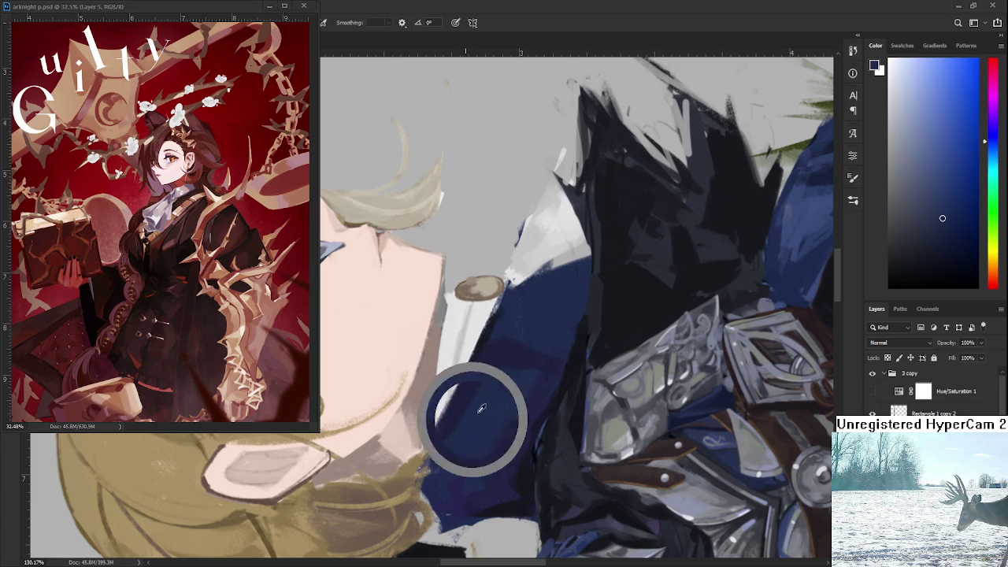
{"action": "key", "text": "r"}
{"action": "left_click_drag", "start_coordinate": [538, 356], "coordinate": [447, 400]}
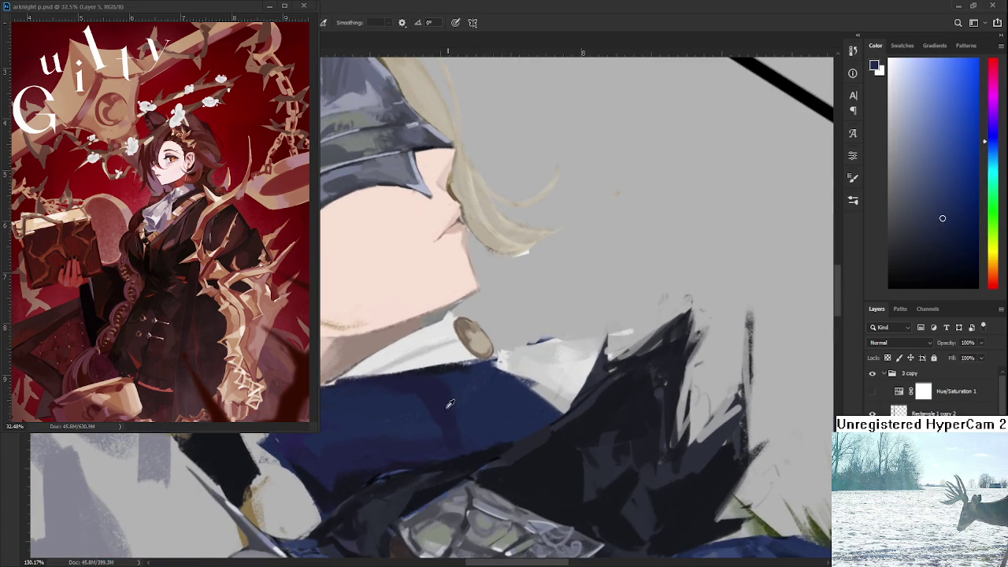
Brush darker navy shading along the collar's lower edge beside the white cravat
{"action": "left_click", "coordinate": [447, 386], "text": "alt"}
{"action": "left_click", "coordinate": [450, 417], "text": "alt"}
{"action": "left_click", "coordinate": [473, 398], "text": "alt"}
{"action": "left_click_drag", "start_coordinate": [453, 411], "coordinate": [450, 418]}
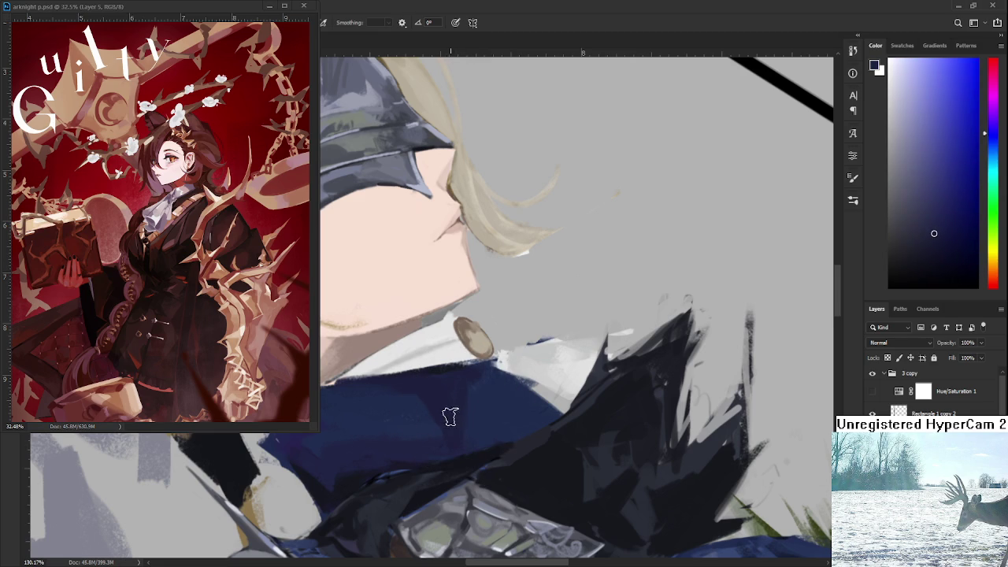
{"action": "left_click", "coordinate": [448, 394], "text": "alt"}
{"action": "left_click_drag", "start_coordinate": [470, 443], "coordinate": [454, 400]}
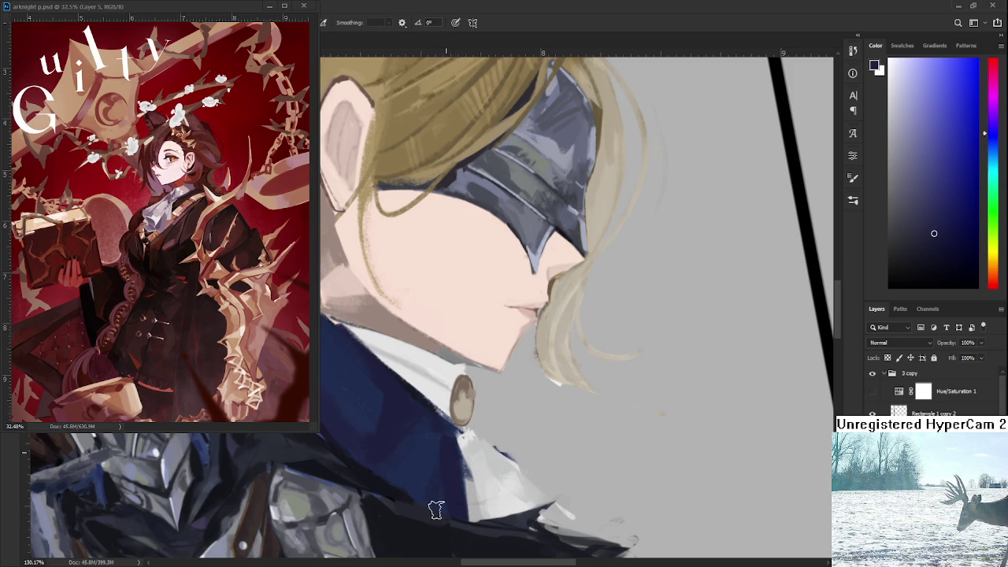
{"action": "left_click", "coordinate": [431, 453], "text": "alt"}
{"action": "left_click", "coordinate": [444, 497], "text": "alt"}
Sample a darker navy from the collar and nearby coat colours to keep painting
{"action": "scroll", "coordinate": [477, 455], "scroll_direction": "down", "scroll_amount": 6}
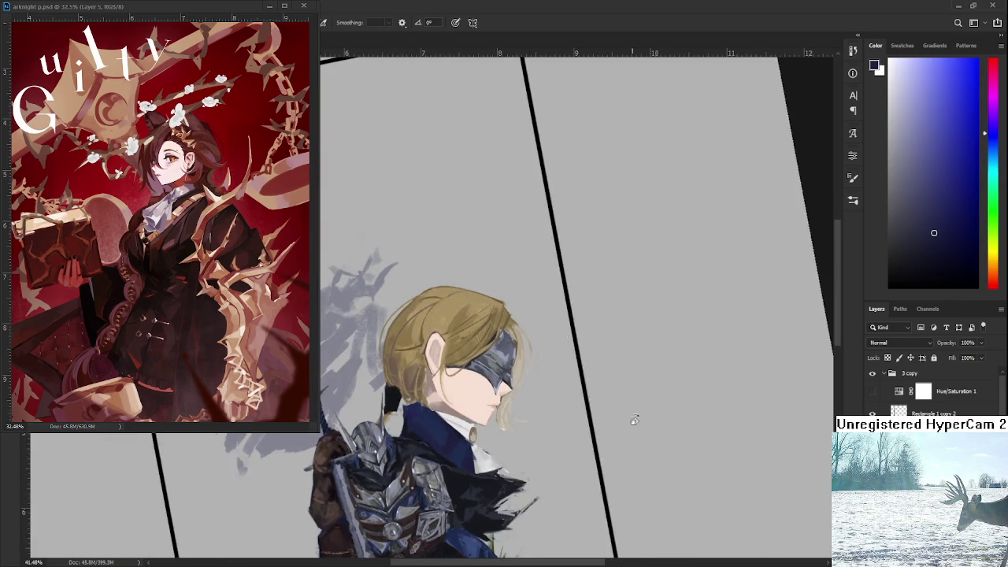
{"action": "scroll", "coordinate": [477, 455], "scroll_direction": "up", "scroll_amount": 3}
{"action": "scroll", "coordinate": [476, 455], "scroll_direction": "up", "scroll_amount": 2}
{"action": "left_click", "coordinate": [362, 407], "text": "alt"}
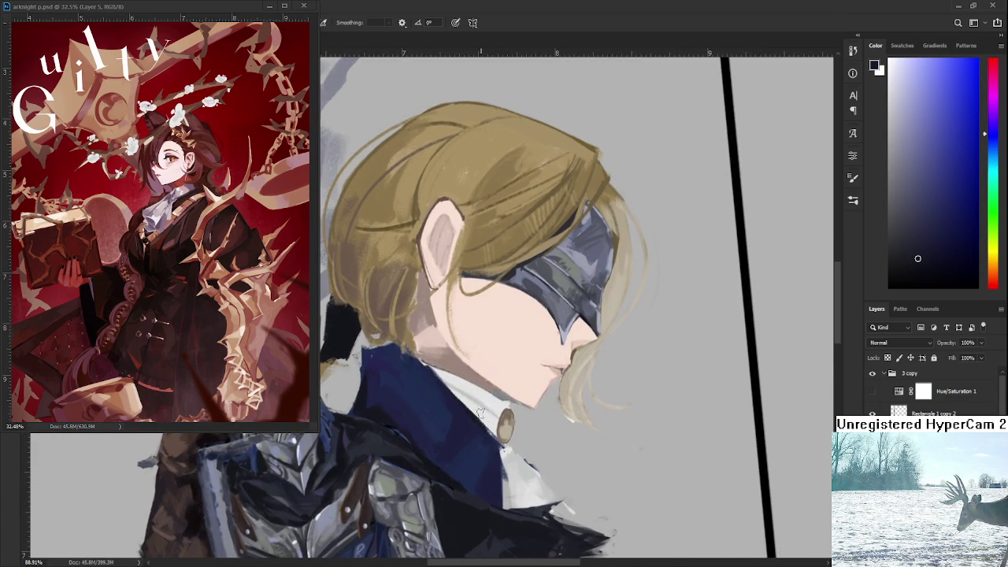
{"action": "left_click", "coordinate": [495, 468], "text": "alt"}
{"action": "left_click", "coordinate": [498, 465], "text": "alt"}
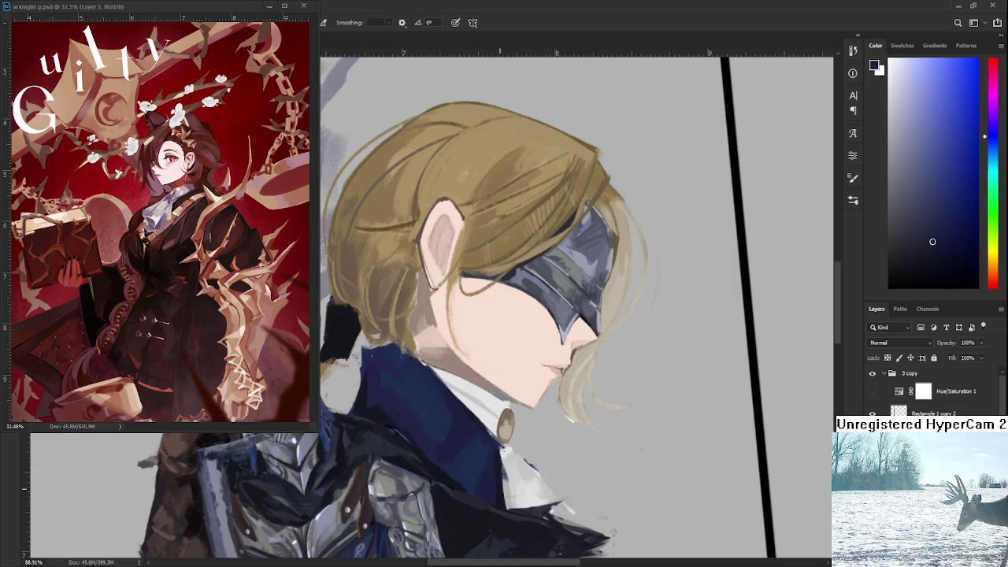
{"action": "scroll", "coordinate": [539, 535], "scroll_direction": "down", "scroll_amount": 5}
{"action": "scroll", "coordinate": [539, 535], "scroll_direction": "down", "scroll_amount": 3}
{"action": "scroll", "coordinate": [539, 535], "scroll_direction": "up", "scroll_amount": 2}
Straighten the view, zoom on the face, and pick light blue-grey and dark navy tones
{"action": "mouse_move", "coordinate": [539, 535]}
{"action": "left_mouse_down"}
{"action": "mouse_move", "coordinate": [549, 448]}
{"action": "mouse_move", "coordinate": [552, 507]}
{"action": "left_mouse_up"}
{"action": "scroll", "coordinate": [476, 392], "scroll_direction": "up", "scroll_amount": 1}
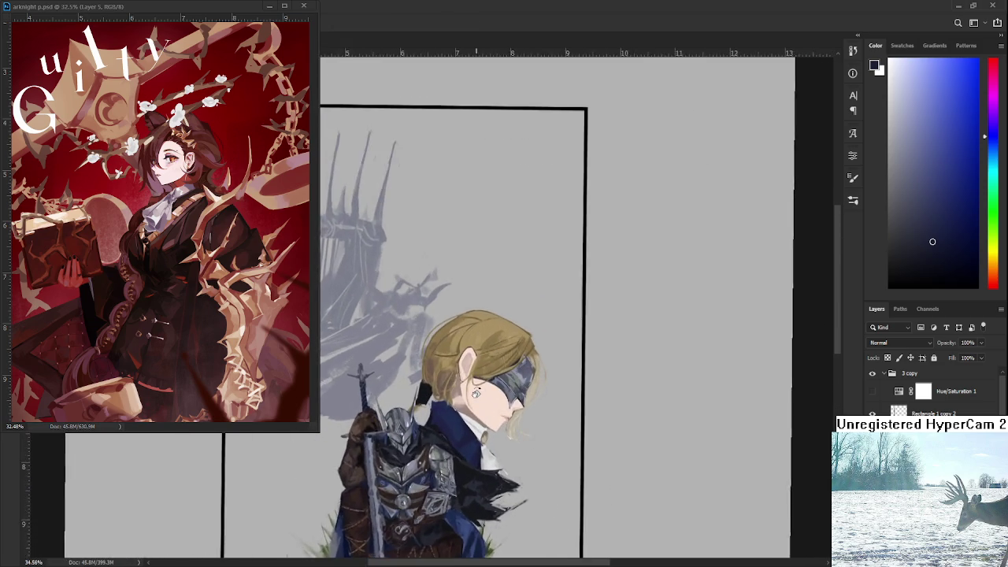
{"action": "scroll", "coordinate": [476, 391], "scroll_direction": "up", "scroll_amount": 2}
{"action": "scroll", "coordinate": [480, 401], "scroll_direction": "up", "scroll_amount": 3}
{"action": "scroll", "coordinate": [485, 414], "scroll_direction": "up", "scroll_amount": 3}
{"action": "scroll", "coordinate": [490, 426], "scroll_direction": "down", "scroll_amount": 2}
{"action": "scroll", "coordinate": [494, 460], "scroll_direction": "down", "scroll_amount": 1}
{"action": "scroll", "coordinate": [508, 459], "scroll_direction": "down", "scroll_amount": 1}
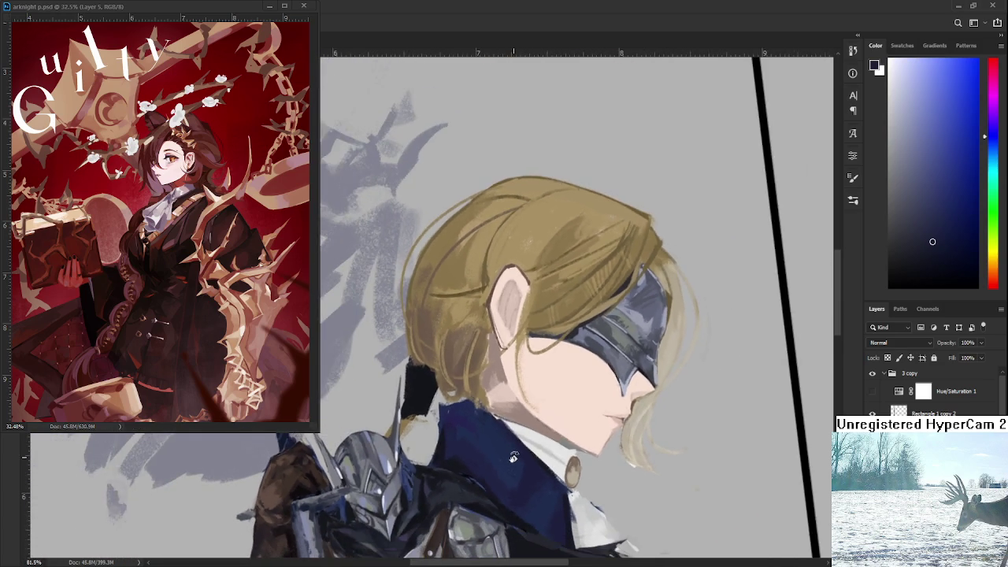
{"action": "scroll", "coordinate": [513, 457], "scroll_direction": "down", "scroll_amount": 1}
{"action": "left_click", "coordinate": [553, 492], "text": "alt"}
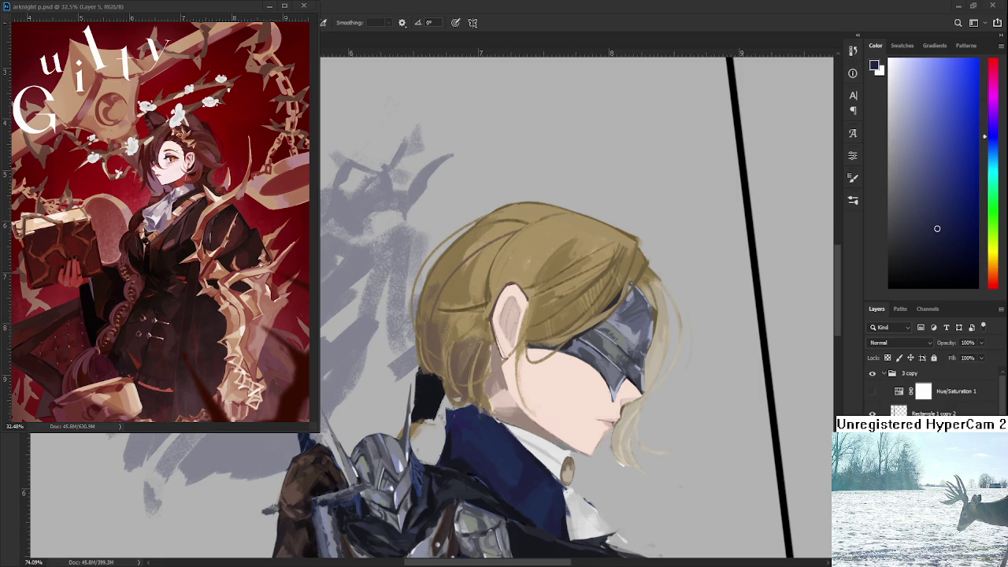
{"action": "scroll", "coordinate": [460, 393], "scroll_direction": "up", "scroll_amount": 5}
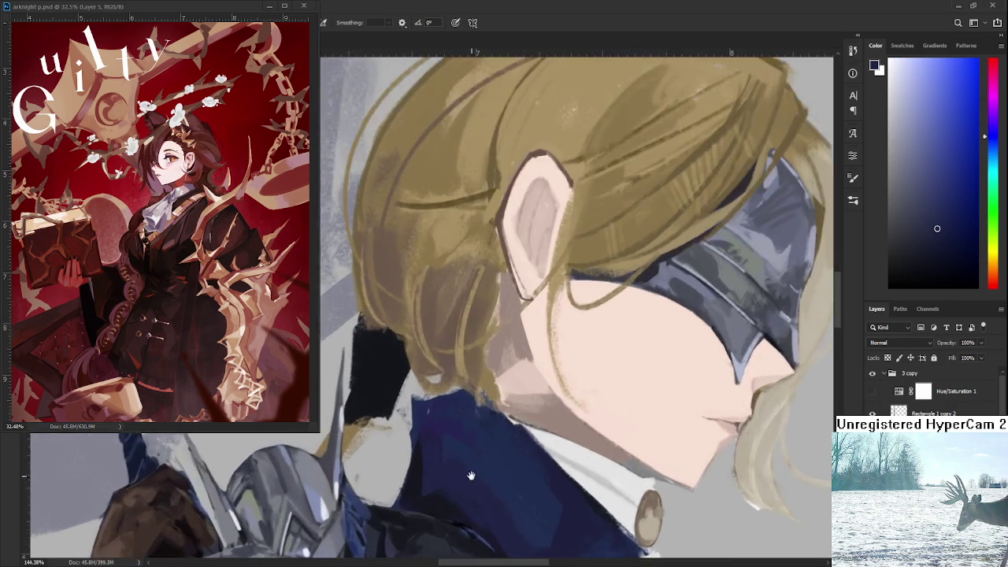
{"action": "scroll", "coordinate": [460, 393], "scroll_direction": "down", "scroll_amount": 2}
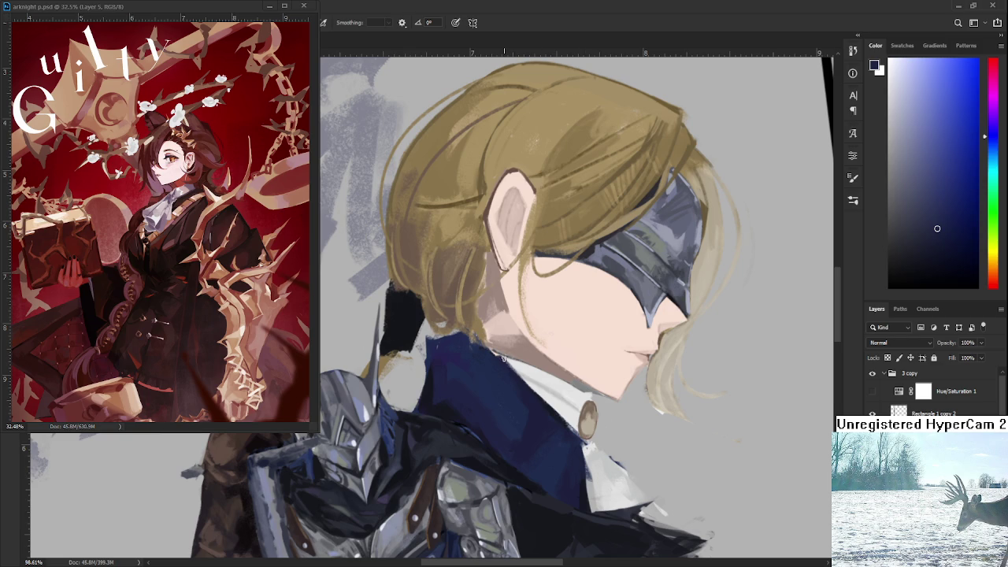
{"action": "left_click", "coordinate": [428, 384], "text": "alt"}
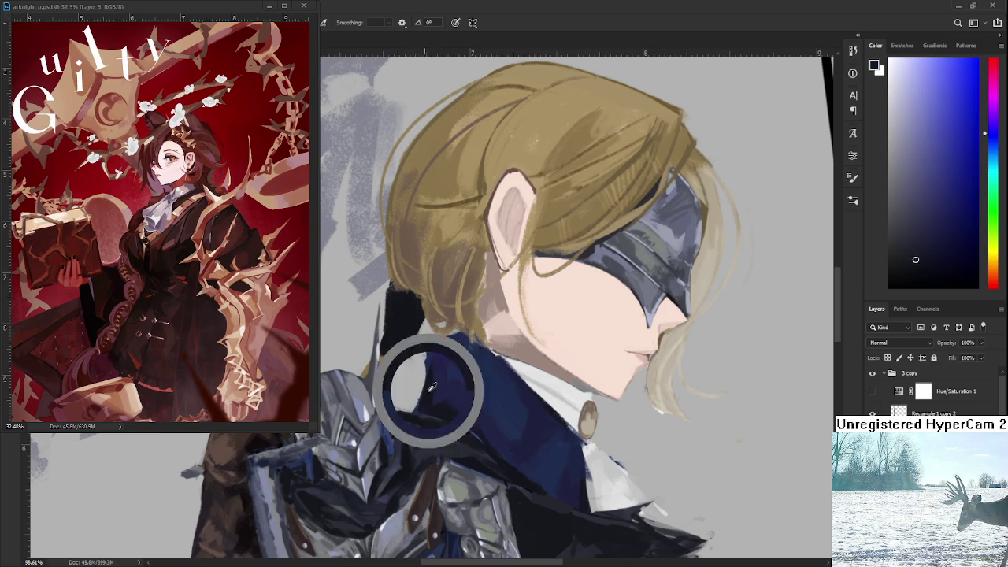
{"action": "left_click", "coordinate": [461, 344], "text": "alt"}
{"action": "left_click", "coordinate": [483, 350], "text": "alt"}
{"action": "scroll", "coordinate": [489, 358], "scroll_direction": "down", "scroll_amount": 5}
{"action": "scroll", "coordinate": [488, 358], "scroll_direction": "down", "scroll_amount": 2}
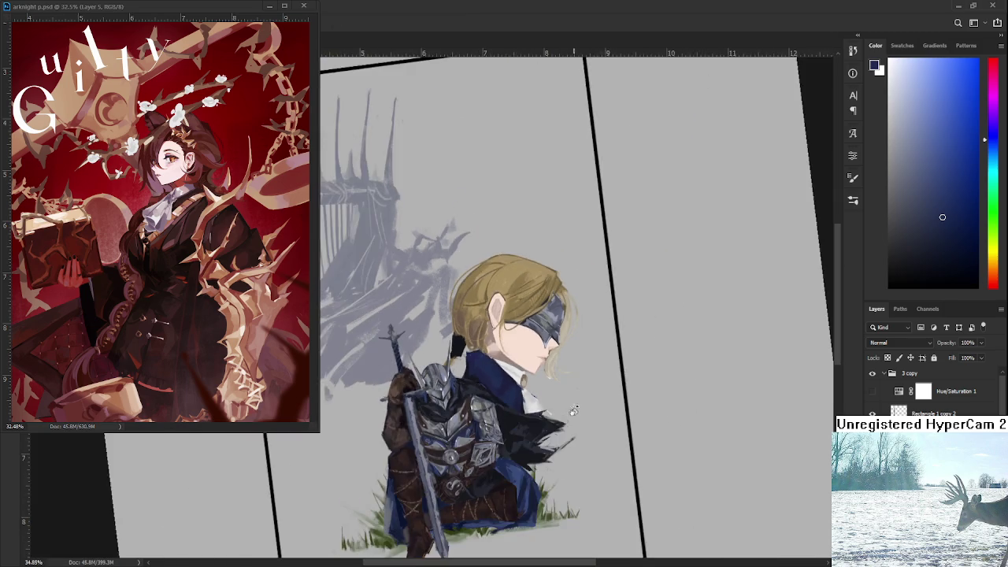
{"action": "scroll", "coordinate": [600, 452], "scroll_direction": "up", "scroll_amount": 2}
{"action": "scroll", "coordinate": [600, 452], "scroll_direction": "up", "scroll_amount": 2}
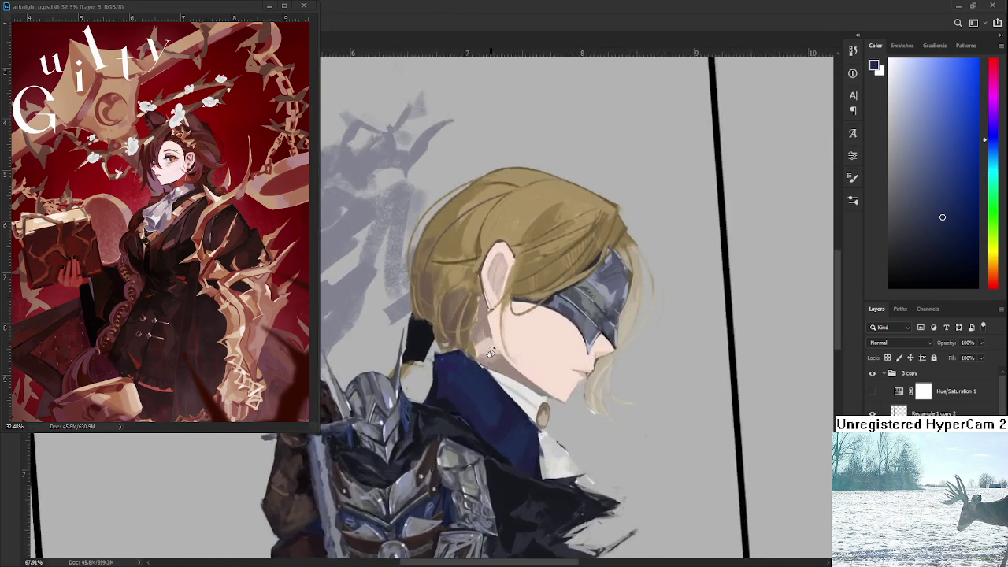
{"action": "scroll", "coordinate": [552, 473], "scroll_direction": "up", "scroll_amount": 2}
{"action": "scroll", "coordinate": [478, 490], "scroll_direction": "up", "scroll_amount": 2}
{"action": "key", "text": "b"}
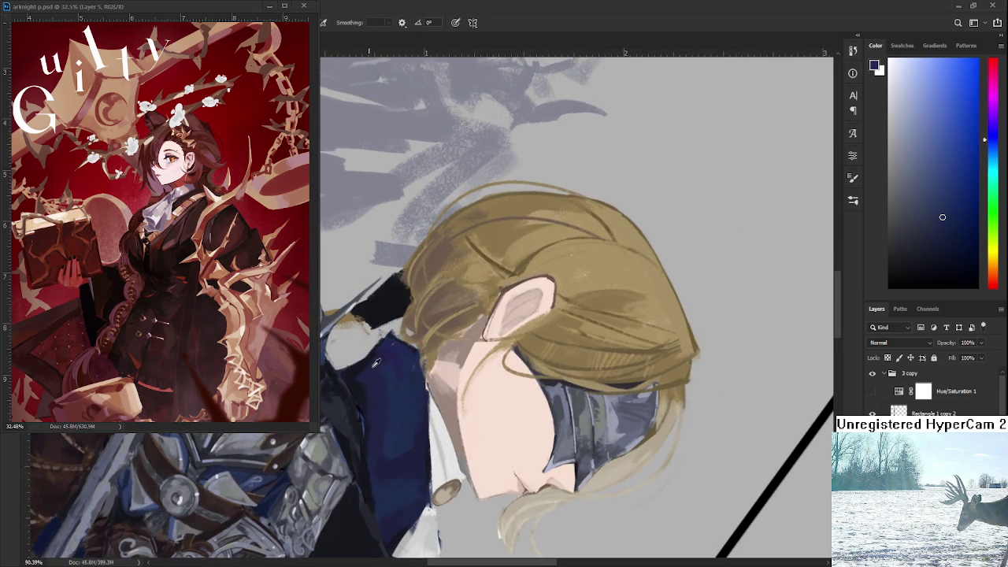
{"action": "left_click", "coordinate": [411, 376], "text": "alt"}
{"action": "left_click", "coordinate": [385, 349], "text": "alt"}
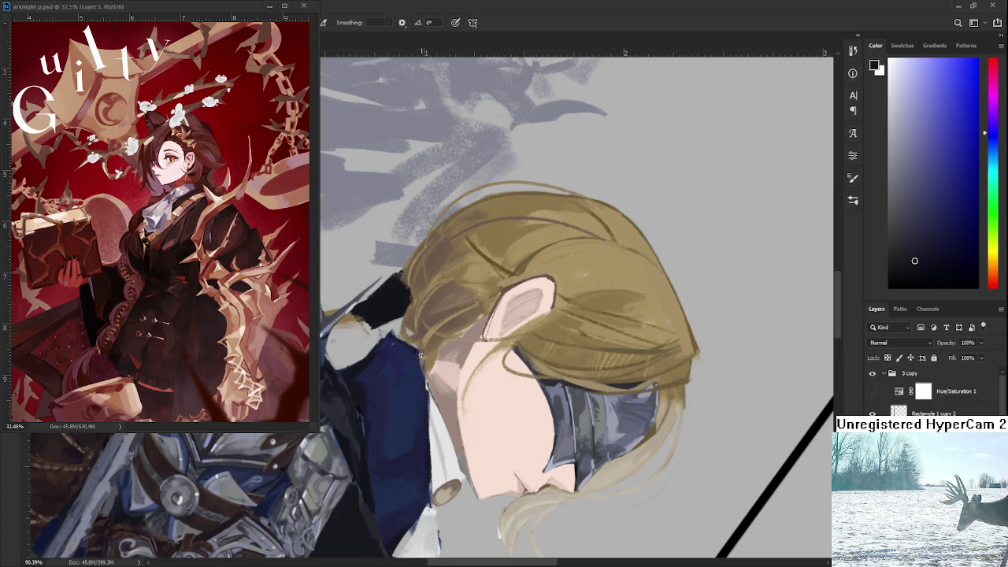
{"action": "left_click", "coordinate": [418, 359], "text": "alt"}
{"action": "key", "text": "r"}
{"action": "left_click_drag", "start_coordinate": [419, 359], "coordinate": [457, 331]}
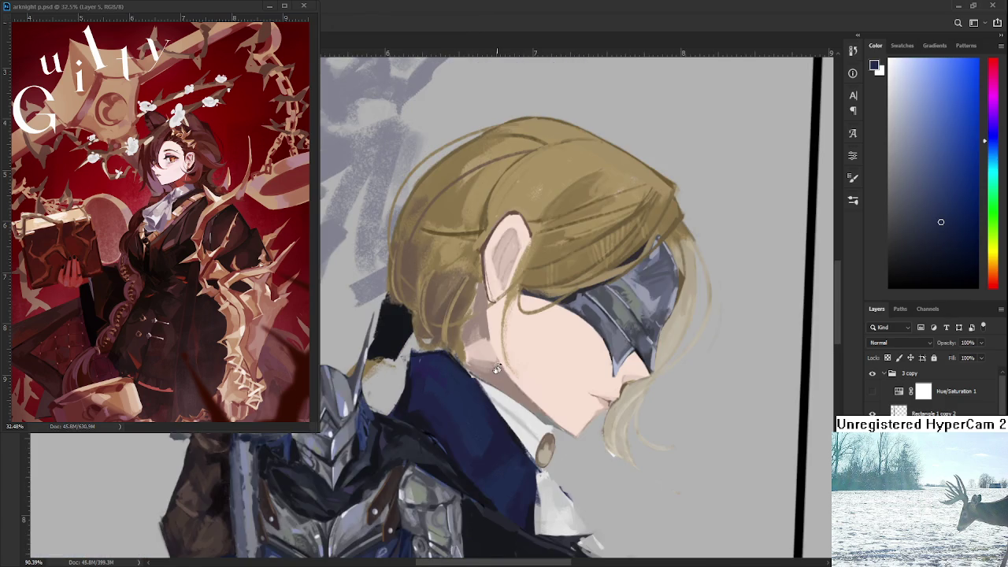
{"action": "scroll", "coordinate": [497, 369], "scroll_direction": "down", "scroll_amount": 3}
{"action": "scroll", "coordinate": [504, 374], "scroll_direction": "down", "scroll_amount": 2}
{"action": "scroll", "coordinate": [512, 379], "scroll_direction": "up", "scroll_amount": 2}
{"action": "scroll", "coordinate": [520, 383], "scroll_direction": "up", "scroll_amount": 3}
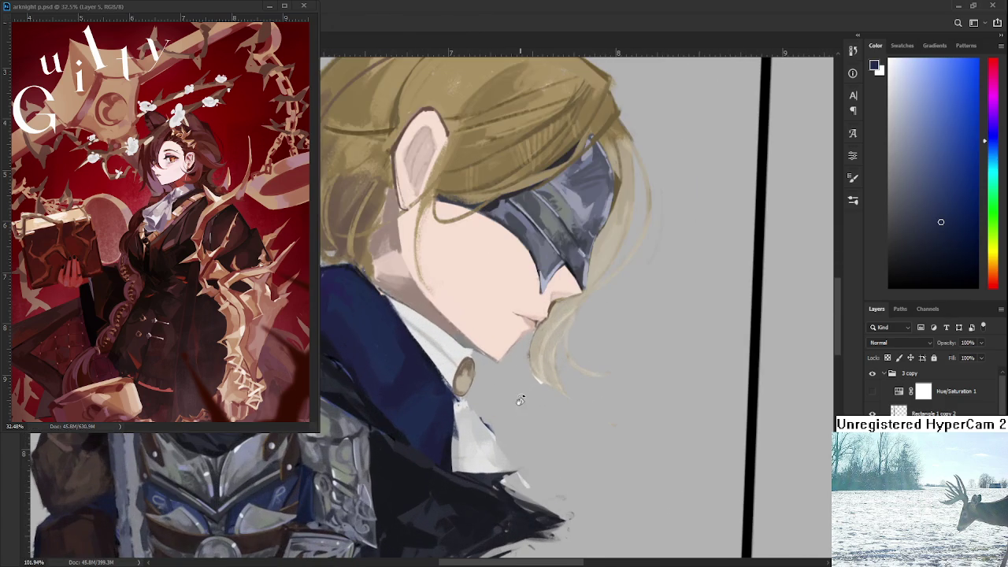
{"action": "left_click", "coordinate": [462, 432], "text": "alt"}
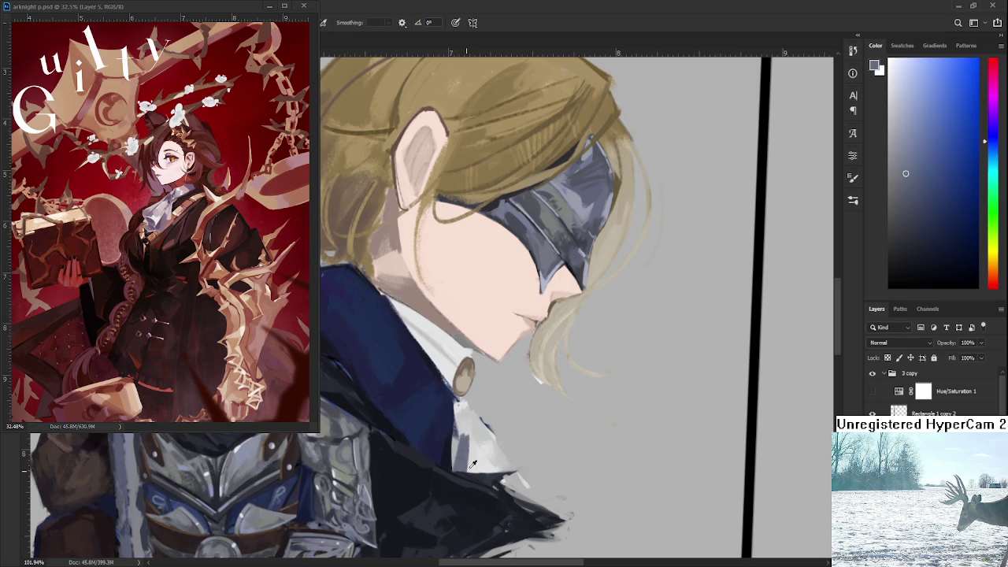
{"action": "left_click", "coordinate": [462, 463], "text": "alt"}
{"action": "left_click", "coordinate": [469, 469], "text": "alt"}
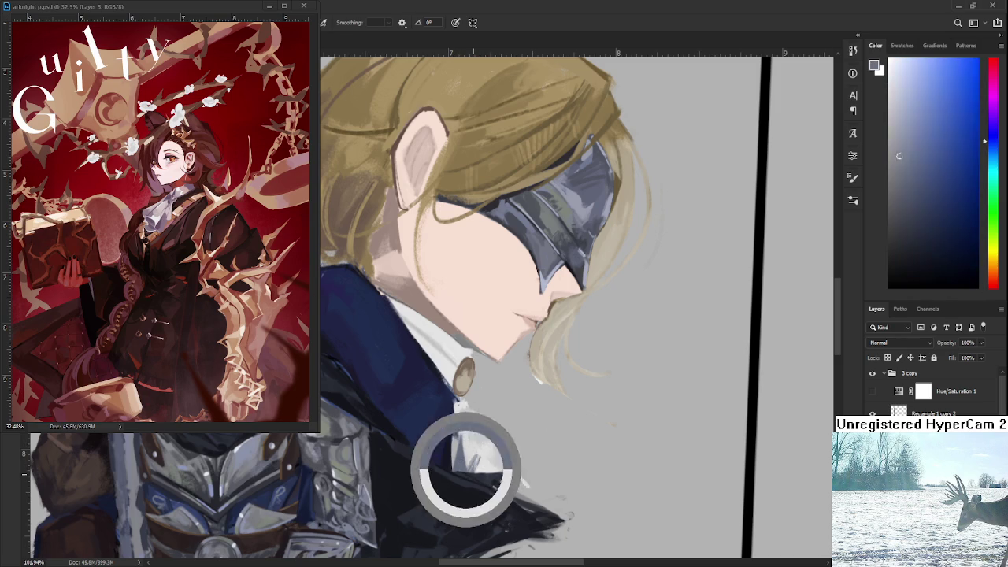
{"action": "left_click", "coordinate": [468, 466], "text": "alt"}
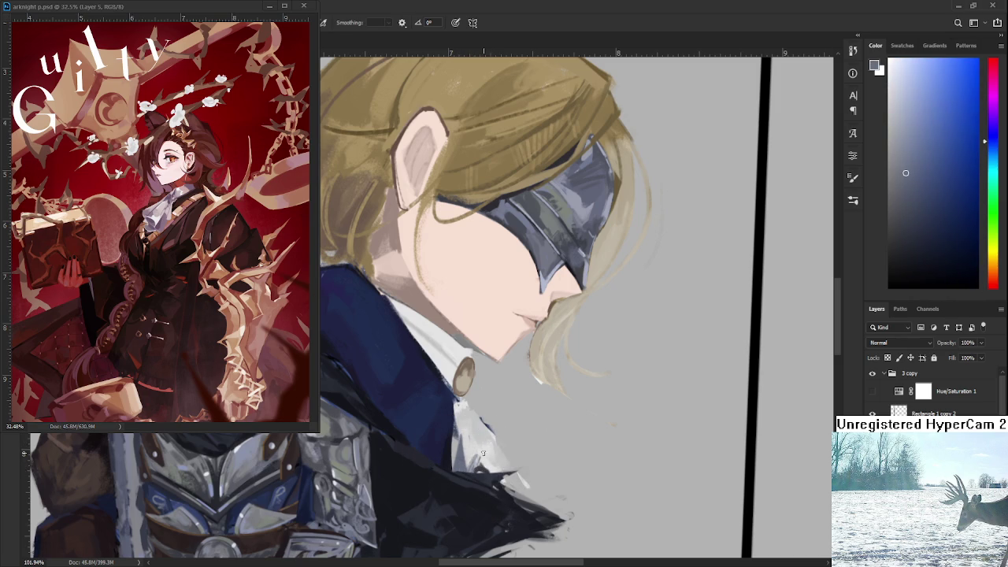
{"action": "key", "text": "e"}
{"action": "scroll", "coordinate": [533, 482], "scroll_direction": "down", "scroll_amount": 1}
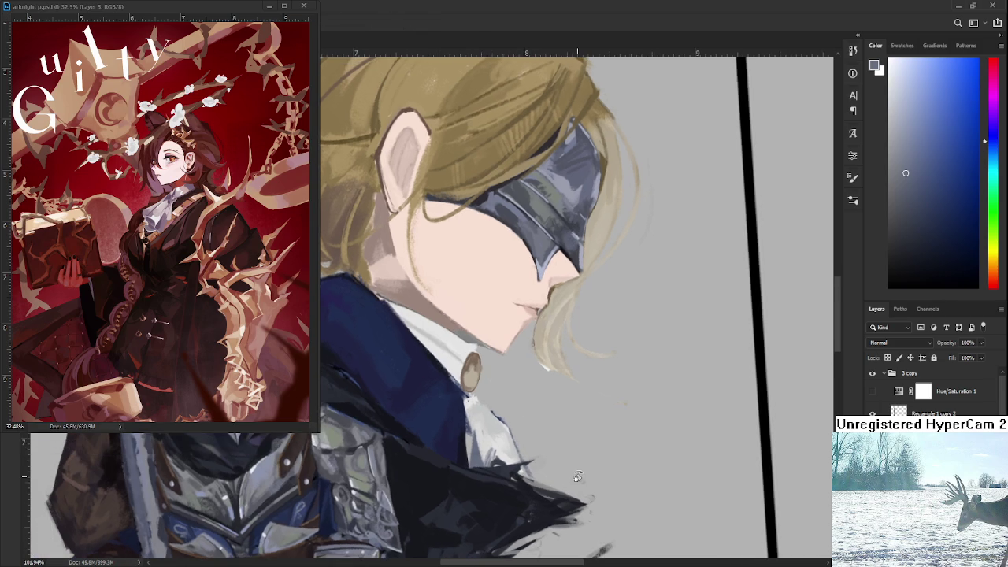
{"action": "scroll", "coordinate": [575, 474], "scroll_direction": "down", "scroll_amount": 1}
{"action": "scroll", "coordinate": [563, 461], "scroll_direction": "down", "scroll_amount": 2}
{"action": "mouse_move", "coordinate": [562, 461]}
{"action": "left_mouse_down"}
{"action": "mouse_move", "coordinate": [592, 461]}
{"action": "mouse_move", "coordinate": [587, 472]}
{"action": "left_mouse_up"}
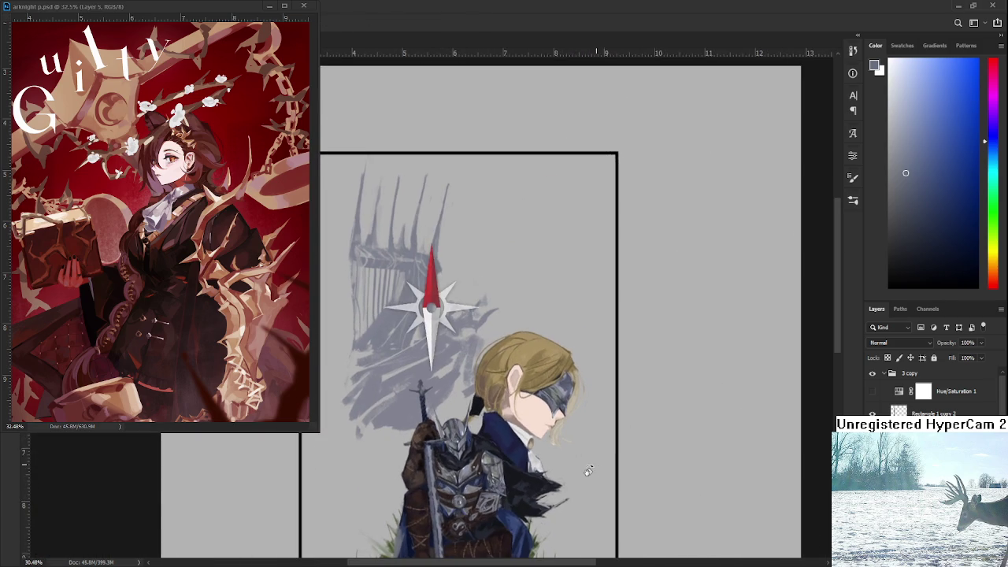
Paint a curved skin-tone stroke along the cheek, then lighter skin over its edge
{"action": "scroll", "coordinate": [548, 426], "scroll_direction": "up", "scroll_amount": 1}
{"action": "scroll", "coordinate": [548, 426], "scroll_direction": "up", "scroll_amount": 2}
{"action": "scroll", "coordinate": [548, 425], "scroll_direction": "up", "scroll_amount": 1}
{"action": "left_click_drag", "start_coordinate": [548, 425], "coordinate": [577, 423]}
{"action": "left_click", "coordinate": [522, 406], "text": "alt"}
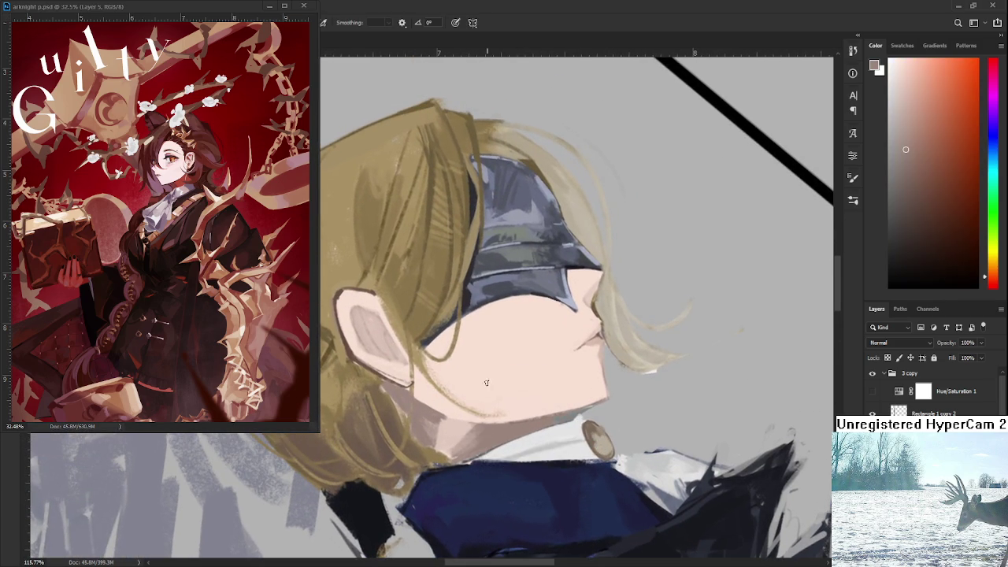
{"action": "scroll", "coordinate": [530, 422], "scroll_direction": "up", "scroll_amount": 1}
{"action": "mouse_move", "coordinate": [483, 355]}
{"action": "left_mouse_down"}
{"action": "mouse_move", "coordinate": [559, 315]}
{"action": "mouse_move", "coordinate": [533, 259]}
{"action": "mouse_move", "coordinate": [450, 341]}
{"action": "left_mouse_up"}
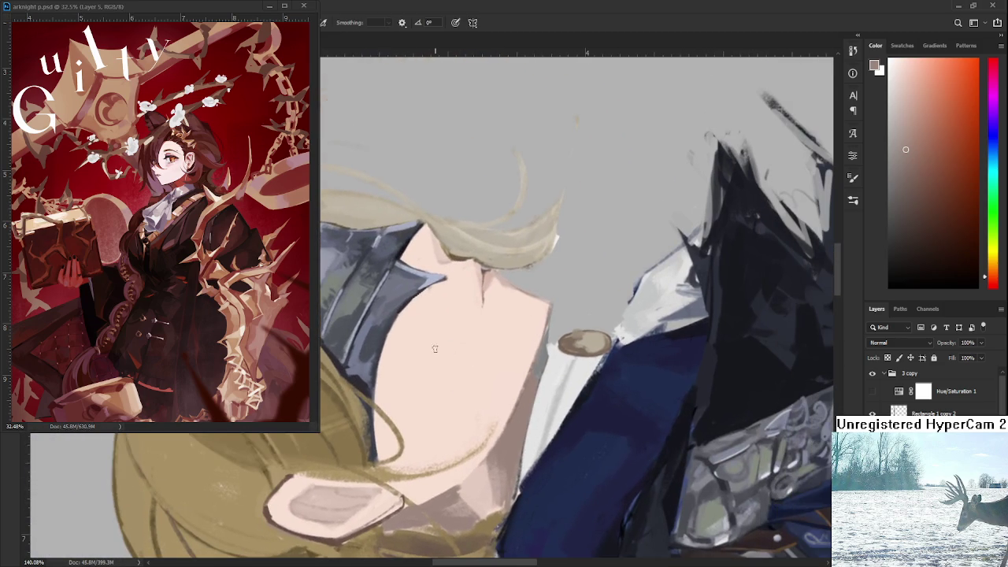
{"action": "mouse_move", "coordinate": [376, 400]}
{"action": "left_mouse_down"}
{"action": "mouse_move", "coordinate": [436, 298]}
{"action": "mouse_move", "coordinate": [398, 327]}
{"action": "mouse_move", "coordinate": [409, 303]}
{"action": "mouse_move", "coordinate": [388, 348]}
{"action": "left_mouse_up"}
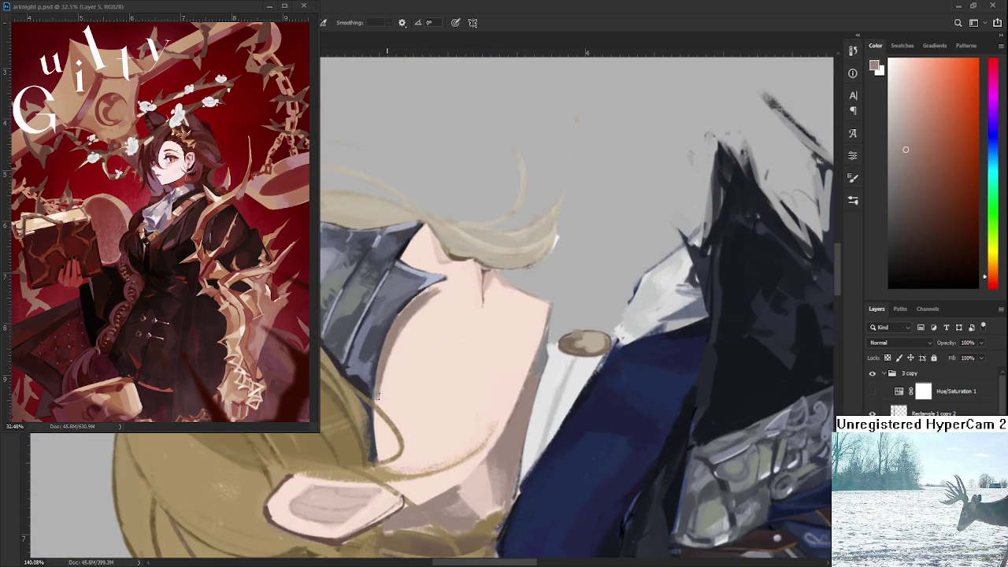
{"action": "left_click", "coordinate": [441, 301], "text": "alt"}
{"action": "left_click_drag", "start_coordinate": [399, 336], "coordinate": [384, 399]}
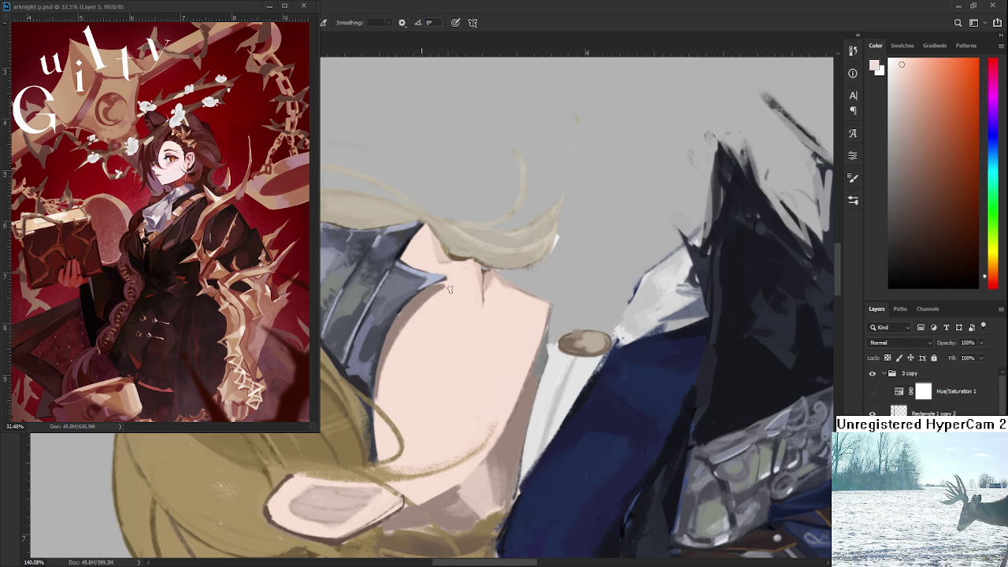
Rotate the canvas and sample a darker tone from the face
{"action": "key", "text": "r"}
{"action": "mouse_move", "coordinate": [454, 291]}
{"action": "left_mouse_down"}
{"action": "mouse_move", "coordinate": [445, 382]}
{"action": "mouse_move", "coordinate": [453, 320]}
{"action": "left_mouse_up"}
{"action": "left_click", "coordinate": [453, 320], "text": "alt"}
{"action": "key", "text": "r"}
{"action": "left_click_drag", "start_coordinate": [456, 352], "coordinate": [484, 339]}
{"action": "scroll", "coordinate": [484, 339], "scroll_direction": "down", "scroll_amount": 5}
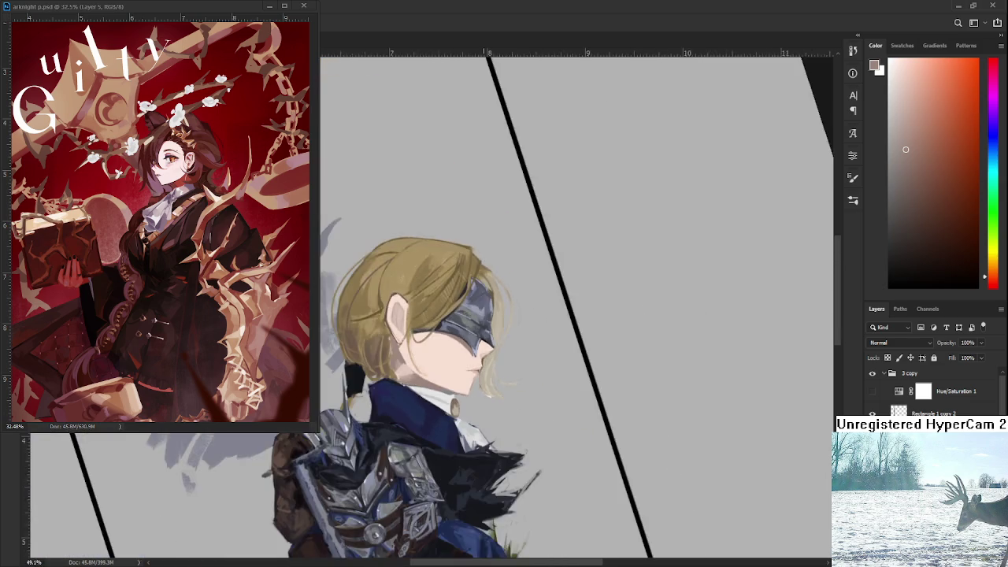
{"action": "scroll", "coordinate": [480, 355], "scroll_direction": "up", "scroll_amount": 3}
{"action": "scroll", "coordinate": [475, 313], "scroll_direction": "up", "scroll_amount": 4}
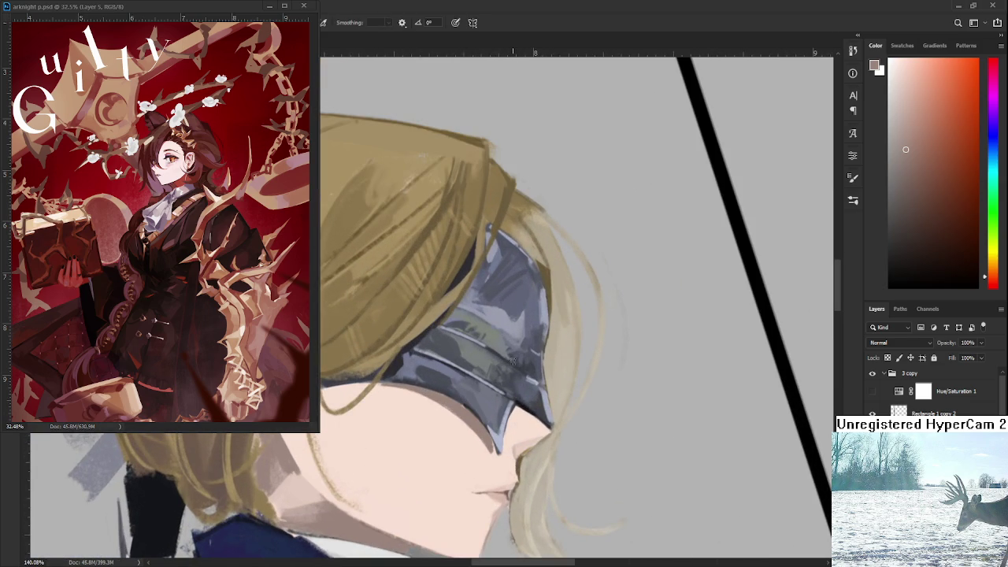
Sample face skin tones, from darker shades to a light pinkish colour
{"action": "left_click", "coordinate": [487, 440], "text": "alt"}
{"action": "left_click", "coordinate": [486, 432], "text": "alt"}
{"action": "left_click", "coordinate": [486, 441], "text": "alt"}
{"action": "left_click", "coordinate": [489, 438], "text": "alt"}
{"action": "left_click_drag", "start_coordinate": [489, 438], "coordinate": [423, 453]}
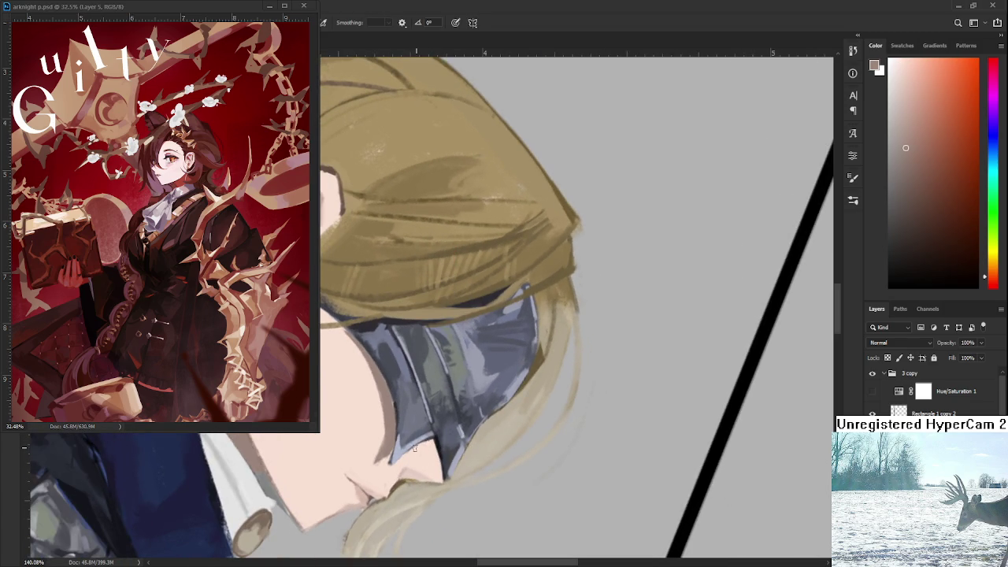
{"action": "left_click", "coordinate": [429, 450], "text": "alt"}
Rotate the view so the face sits upright and zoom back in
{"action": "key", "text": "r"}
{"action": "left_click_drag", "start_coordinate": [436, 464], "coordinate": [568, 381]}
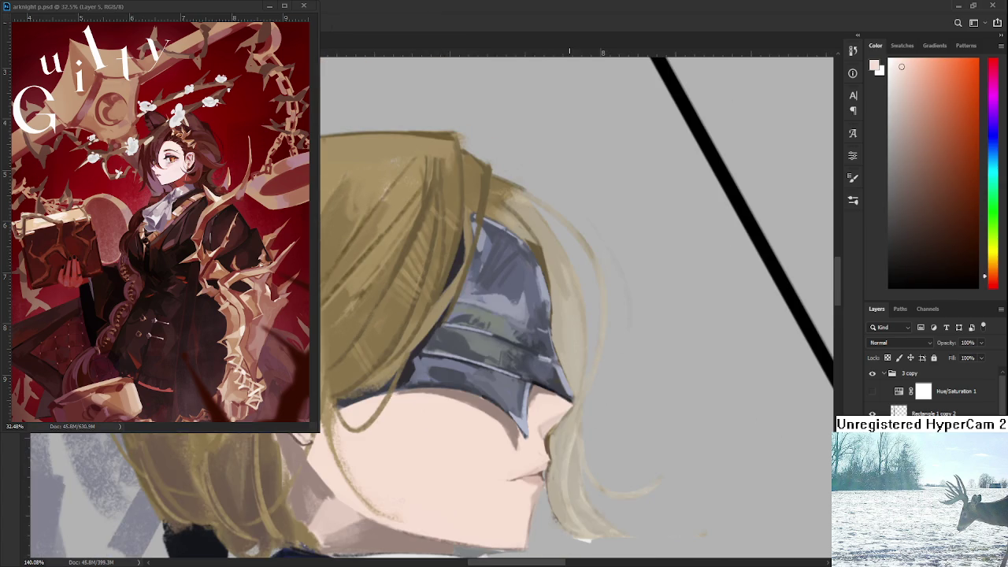
{"action": "scroll", "coordinate": [572, 380], "scroll_direction": "down", "scroll_amount": 3}
{"action": "scroll", "coordinate": [572, 381], "scroll_direction": "down", "scroll_amount": 3}
{"action": "mouse_move", "coordinate": [610, 441]}
{"action": "left_mouse_down"}
{"action": "mouse_move", "coordinate": [605, 482]}
{"action": "mouse_move", "coordinate": [544, 429]}
{"action": "left_mouse_up"}
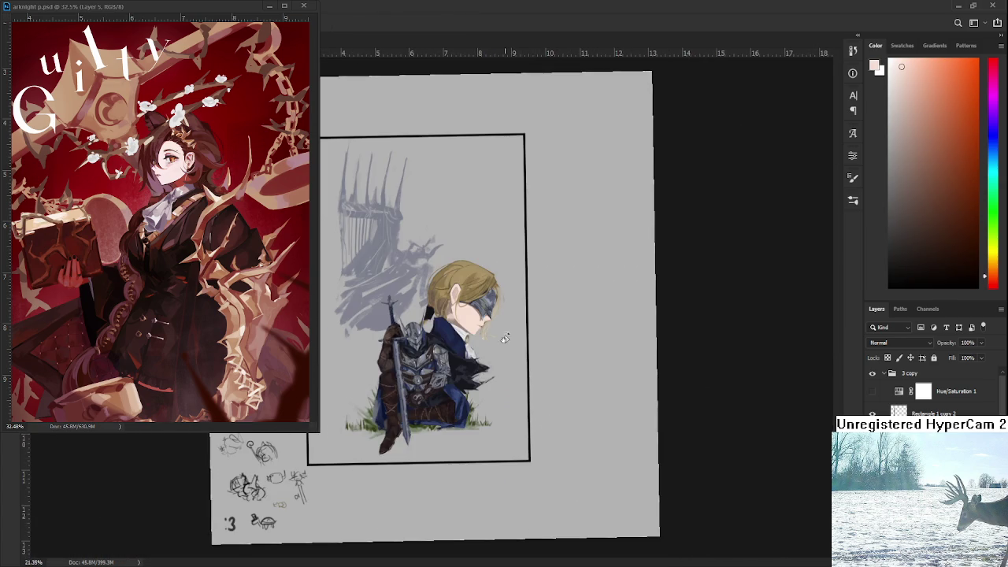
{"action": "scroll", "coordinate": [513, 349], "scroll_direction": "up", "scroll_amount": 2}
{"action": "scroll", "coordinate": [504, 343], "scroll_direction": "up", "scroll_amount": 1}
{"action": "scroll", "coordinate": [492, 337], "scroll_direction": "up", "scroll_amount": 1}
{"action": "scroll", "coordinate": [479, 330], "scroll_direction": "up", "scroll_amount": 1}
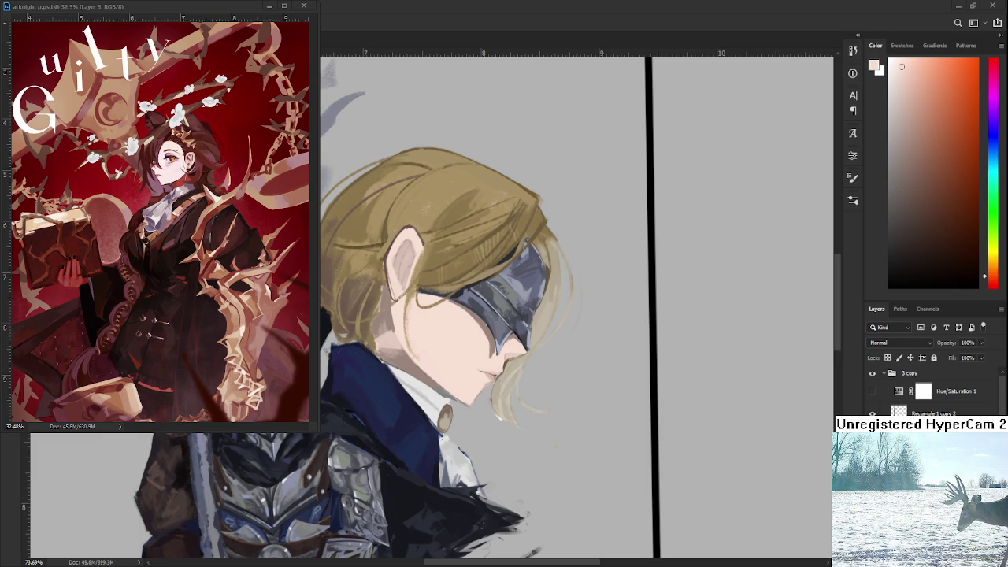
With the brush, shade the white shirt below the collar in greyish blue
{"action": "scroll", "coordinate": [497, 346], "scroll_direction": "up", "scroll_amount": 2}
{"action": "scroll", "coordinate": [492, 394], "scroll_direction": "up", "scroll_amount": 2}
{"action": "scroll", "coordinate": [488, 450], "scroll_direction": "up", "scroll_amount": 2}
{"action": "left_click_drag", "start_coordinate": [488, 451], "coordinate": [453, 446]}
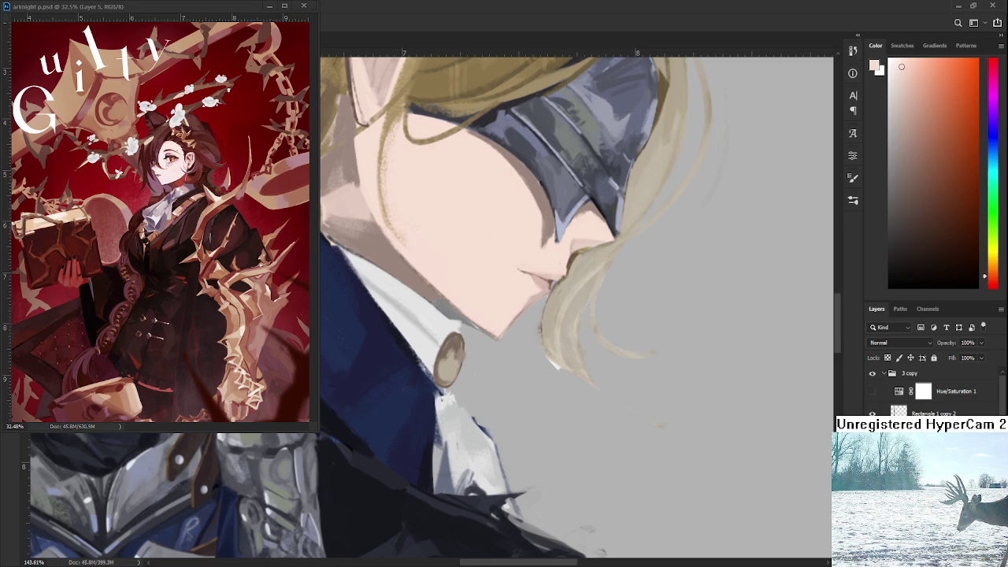
{"action": "key", "text": "b"}
{"action": "left_click", "coordinate": [456, 468], "text": "alt"}
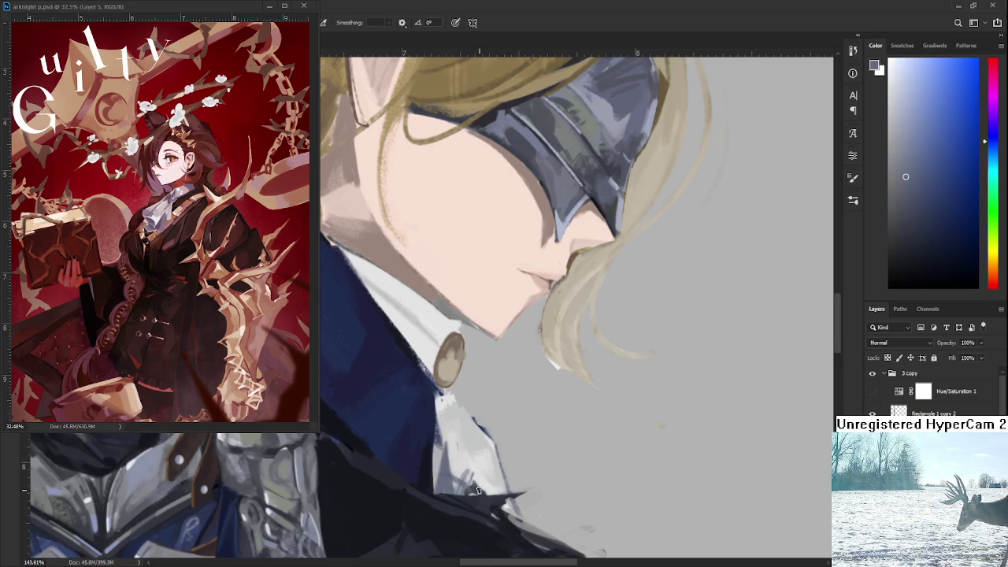
{"action": "left_click_drag", "start_coordinate": [471, 462], "coordinate": [498, 501]}
Add more grey-blue and darker shading under the collar button, then sample a lighter tone
{"action": "left_click", "coordinate": [483, 474], "text": "alt"}
{"action": "left_click", "coordinate": [485, 489], "text": "alt"}
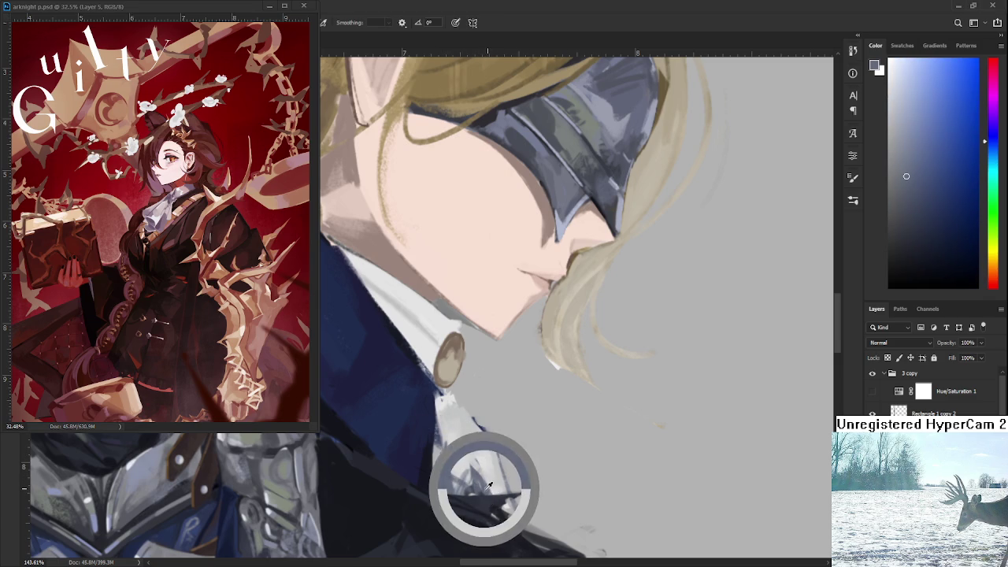
{"action": "left_click_drag", "start_coordinate": [492, 492], "coordinate": [511, 515]}
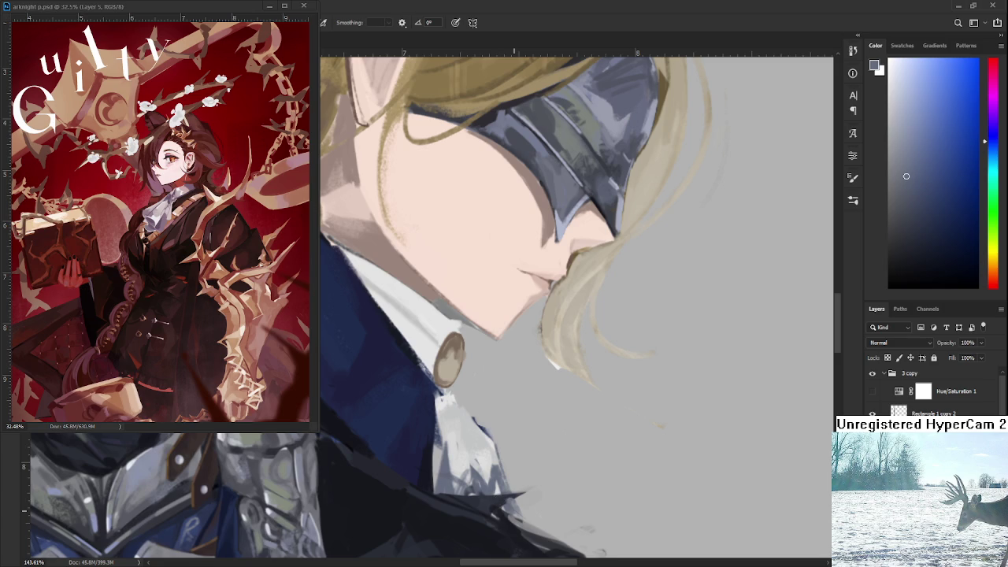
{"action": "scroll", "coordinate": [538, 417], "scroll_direction": "down", "scroll_amount": 3}
{"action": "mouse_move", "coordinate": [486, 406]}
{"action": "left_mouse_down"}
{"action": "mouse_move", "coordinate": [512, 438]}
{"action": "mouse_move", "coordinate": [498, 444]}
{"action": "mouse_move", "coordinate": [516, 436]}
{"action": "mouse_move", "coordinate": [496, 435]}
{"action": "mouse_move", "coordinate": [510, 442]}
{"action": "left_mouse_up"}
{"action": "left_click", "coordinate": [496, 423], "text": "alt"}
Sample the tan hair colour and paint thicker tan strands at the chin, undoing an overlong one
{"action": "scroll", "coordinate": [517, 428], "scroll_direction": "down", "scroll_amount": 3}
{"action": "scroll", "coordinate": [518, 428], "scroll_direction": "down", "scroll_amount": 3}
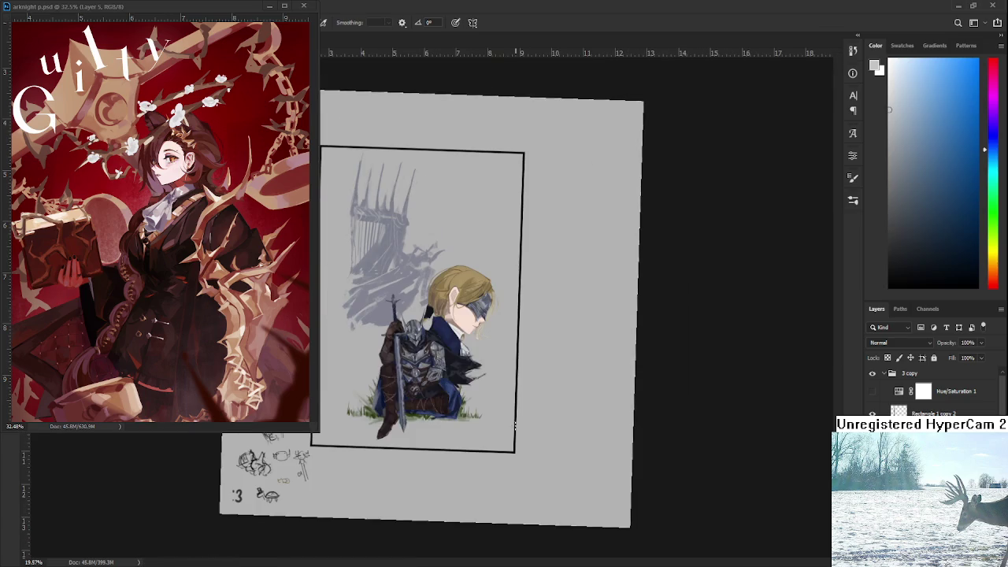
{"action": "scroll", "coordinate": [465, 309], "scroll_direction": "up", "scroll_amount": 2}
{"action": "scroll", "coordinate": [465, 309], "scroll_direction": "up", "scroll_amount": 2}
{"action": "scroll", "coordinate": [465, 309], "scroll_direction": "up", "scroll_amount": 1}
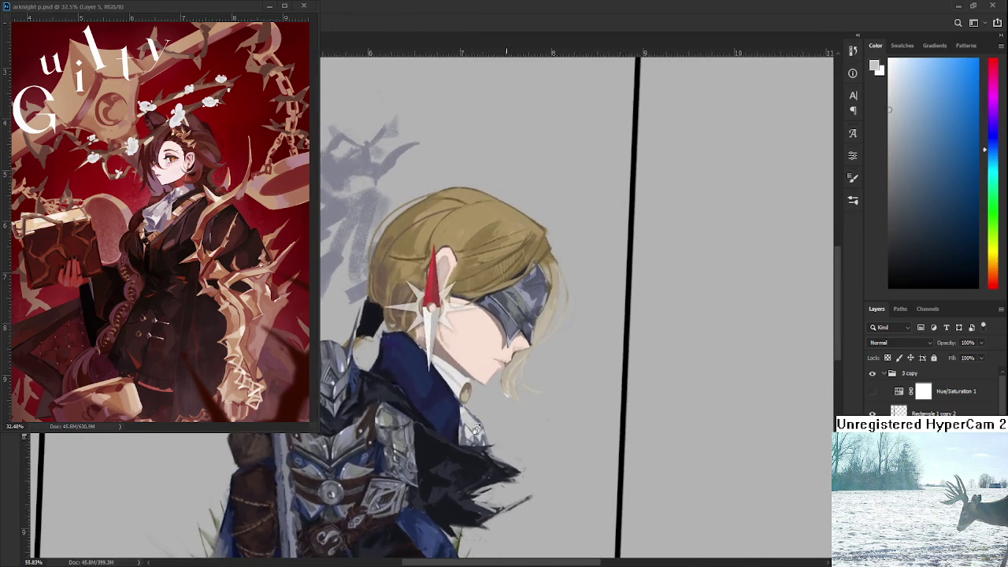
{"action": "scroll", "coordinate": [538, 354], "scroll_direction": "up", "scroll_amount": 2}
{"action": "scroll", "coordinate": [538, 354], "scroll_direction": "up", "scroll_amount": 2}
{"action": "left_click", "coordinate": [484, 378], "text": "alt"}
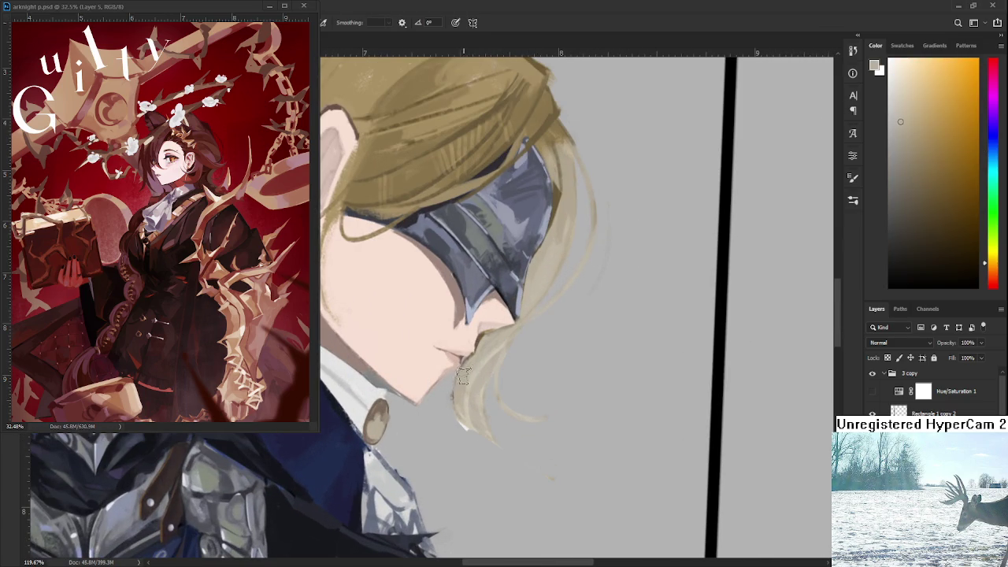
{"action": "left_click_drag", "start_coordinate": [460, 424], "coordinate": [438, 540]}
{"action": "key", "text": "ctrl+z"}
{"action": "left_click_drag", "start_coordinate": [474, 367], "coordinate": [461, 430]}
Resample the hair colour and paint light blonde strands hanging below the chin
{"action": "scroll", "coordinate": [475, 455], "scroll_direction": "down", "scroll_amount": 1}
{"action": "scroll", "coordinate": [497, 337], "scroll_direction": "down", "scroll_amount": 1}
{"action": "scroll", "coordinate": [497, 337], "scroll_direction": "up", "scroll_amount": 1}
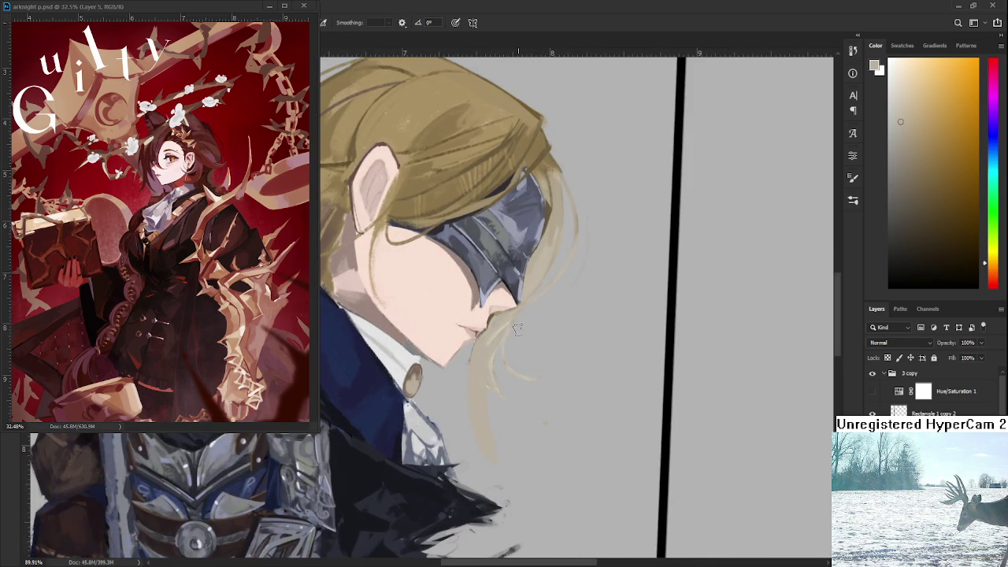
{"action": "left_click", "coordinate": [490, 335], "text": "alt"}
{"action": "key", "text": "e"}
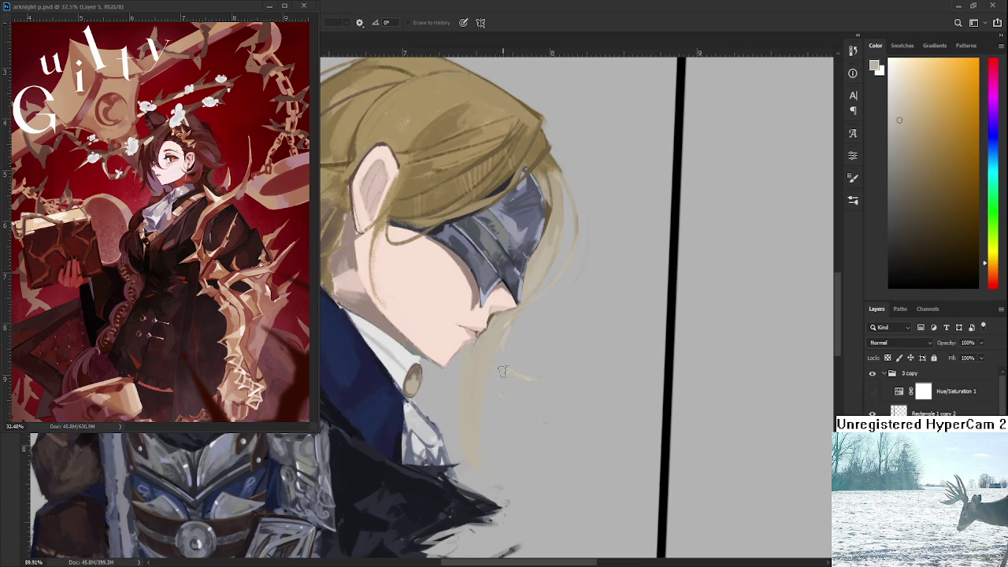
{"action": "scroll", "coordinate": [505, 378], "scroll_direction": "up", "scroll_amount": 2}
{"action": "key", "text": "b"}
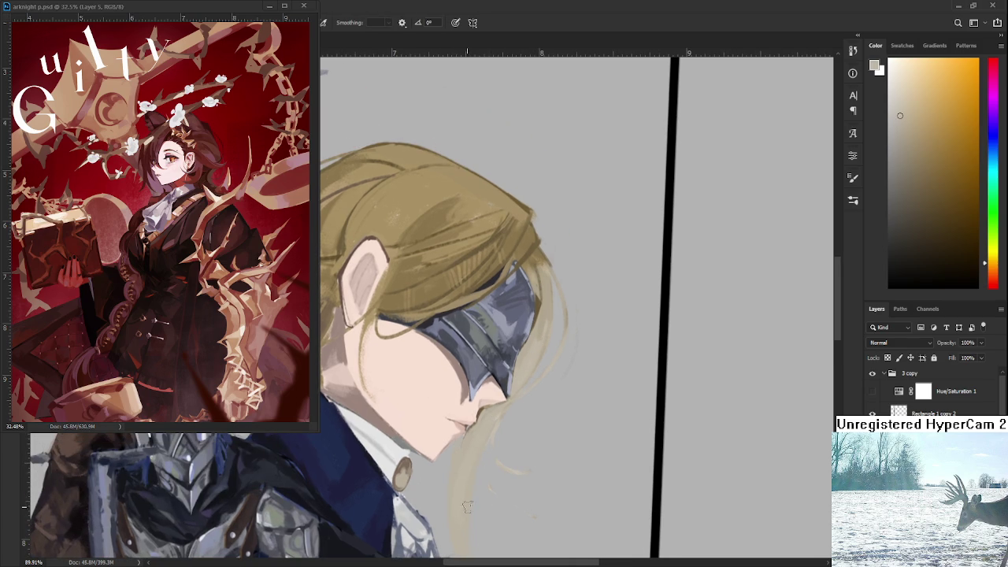
{"action": "scroll", "coordinate": [491, 392], "scroll_direction": "down", "scroll_amount": 2}
{"action": "left_click_drag", "start_coordinate": [503, 357], "coordinate": [535, 286], "text": "alt"}
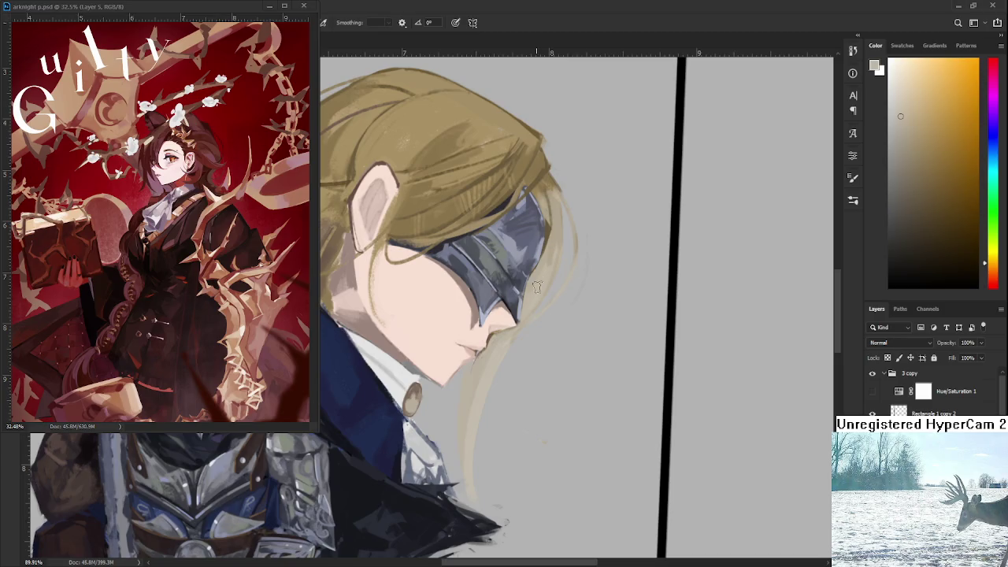
{"action": "left_click_drag", "start_coordinate": [500, 382], "coordinate": [534, 444]}
Resample several hair tones near the chin, briefly toggling the eraser
{"action": "left_click", "coordinate": [477, 412], "text": "alt"}
{"action": "key", "text": "e"}
{"action": "key", "text": "b"}
{"action": "left_click", "coordinate": [476, 437], "text": "alt"}
{"action": "left_click", "coordinate": [472, 390], "text": "alt"}
{"action": "left_click", "coordinate": [489, 365], "text": "alt"}
{"action": "left_click", "coordinate": [479, 356], "text": "alt"}
Choose a lighter hair tone and paint a thin blonde strand curving below the chin
{"action": "left_click", "coordinate": [476, 406], "text": "alt"}
{"action": "left_click", "coordinate": [470, 380], "text": "alt"}
{"action": "left_click", "coordinate": [478, 387], "text": "alt"}
{"action": "left_click_drag", "start_coordinate": [501, 355], "coordinate": [481, 384]}
{"action": "key", "text": "e"}
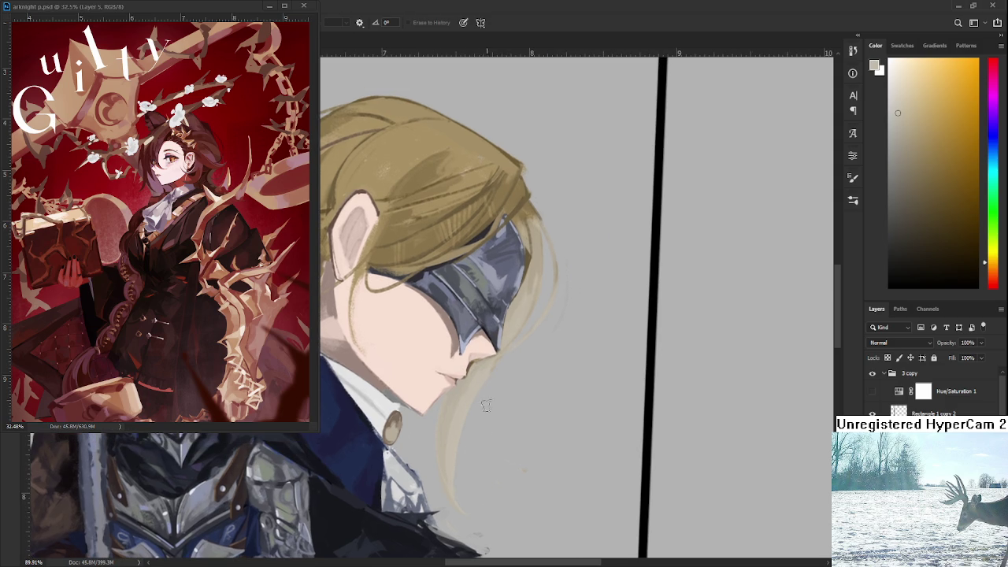
{"action": "key", "text": "b"}
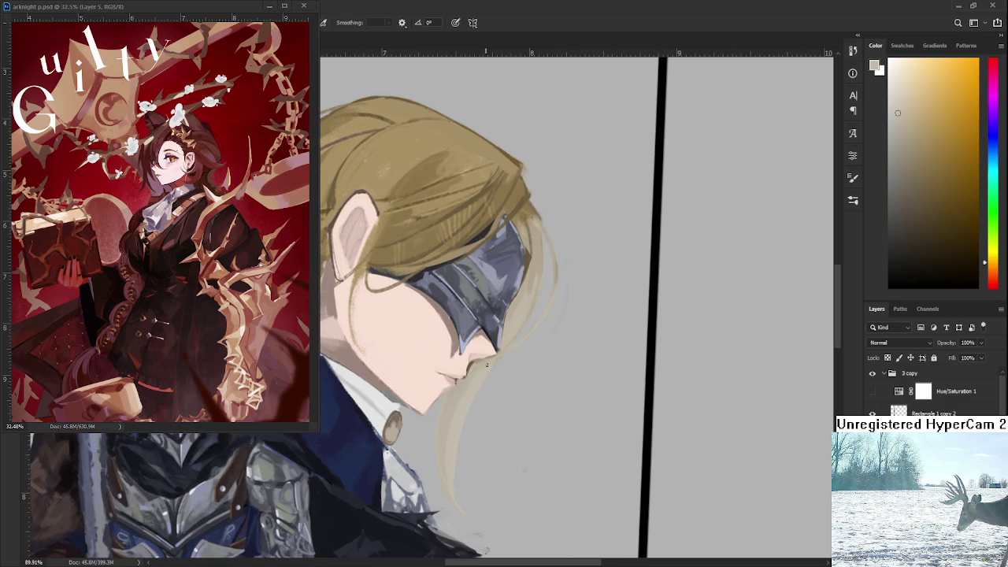
{"action": "left_click_drag", "start_coordinate": [473, 418], "coordinate": [511, 513]}
{"action": "scroll", "coordinate": [521, 453], "scroll_direction": "down", "scroll_amount": 5}
{"action": "key", "text": "r"}
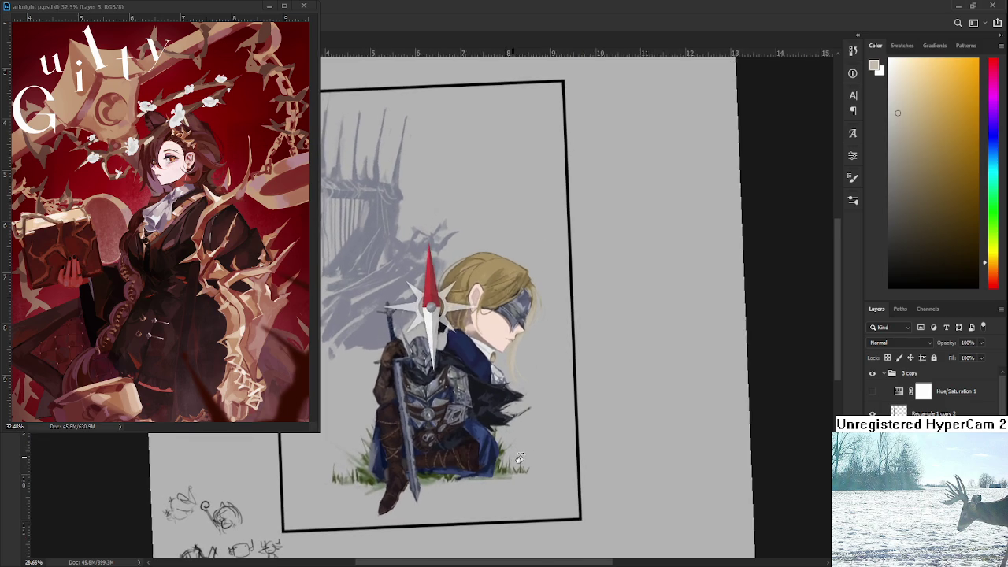
{"action": "left_click_drag", "start_coordinate": [521, 453], "coordinate": [522, 403]}
{"action": "scroll", "coordinate": [509, 380], "scroll_direction": "up", "scroll_amount": 3}
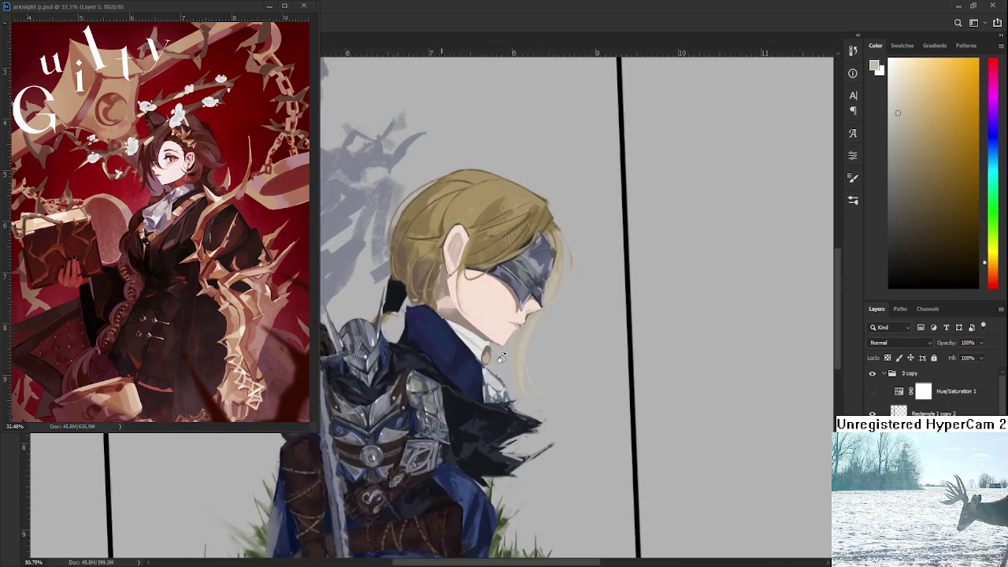
{"action": "scroll", "coordinate": [558, 373], "scroll_direction": "up", "scroll_amount": 1}
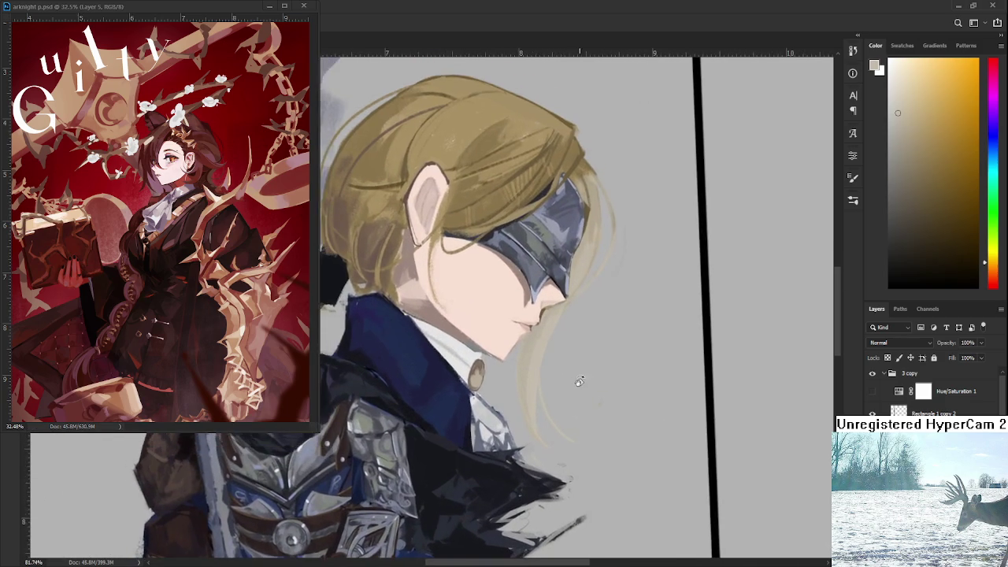
{"action": "scroll", "coordinate": [581, 383], "scroll_direction": "down", "scroll_amount": 2}
{"action": "key", "text": "r"}
{"action": "mouse_move", "coordinate": [597, 416]}
{"action": "left_mouse_down"}
{"action": "mouse_move", "coordinate": [548, 442]}
{"action": "mouse_move", "coordinate": [565, 470]}
{"action": "left_mouse_up"}
{"action": "scroll", "coordinate": [566, 468], "scroll_direction": "down", "scroll_amount": 1}
{"action": "key", "text": "r"}
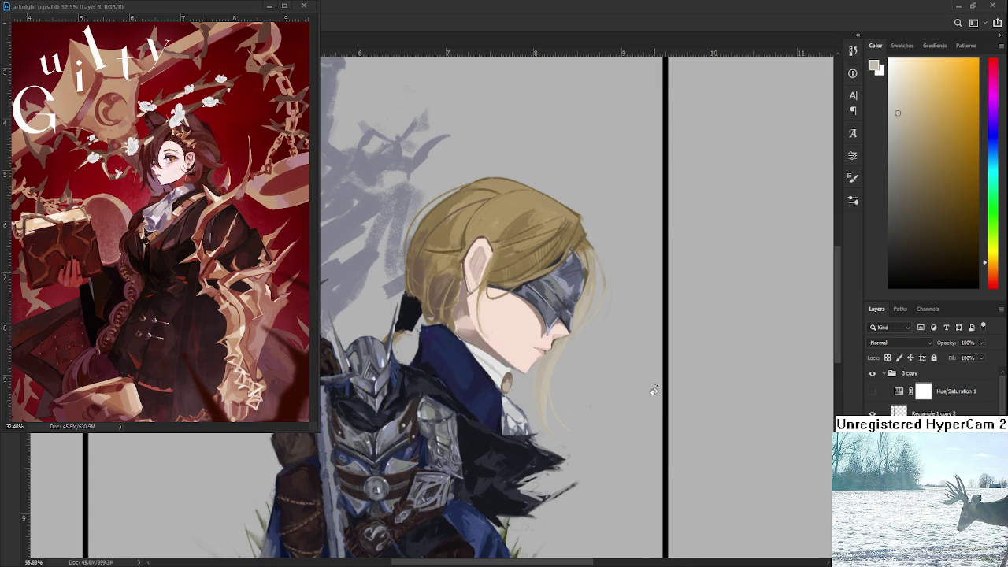
Zoom in and paint tan strokes where the ponytail meets the navy collar
{"action": "scroll", "coordinate": [606, 393], "scroll_direction": "down", "scroll_amount": 3}
{"action": "scroll", "coordinate": [592, 395], "scroll_direction": "down", "scroll_amount": 2}
{"action": "scroll", "coordinate": [593, 395], "scroll_direction": "up", "scroll_amount": 1}
{"action": "scroll", "coordinate": [583, 410], "scroll_direction": "up", "scroll_amount": 2}
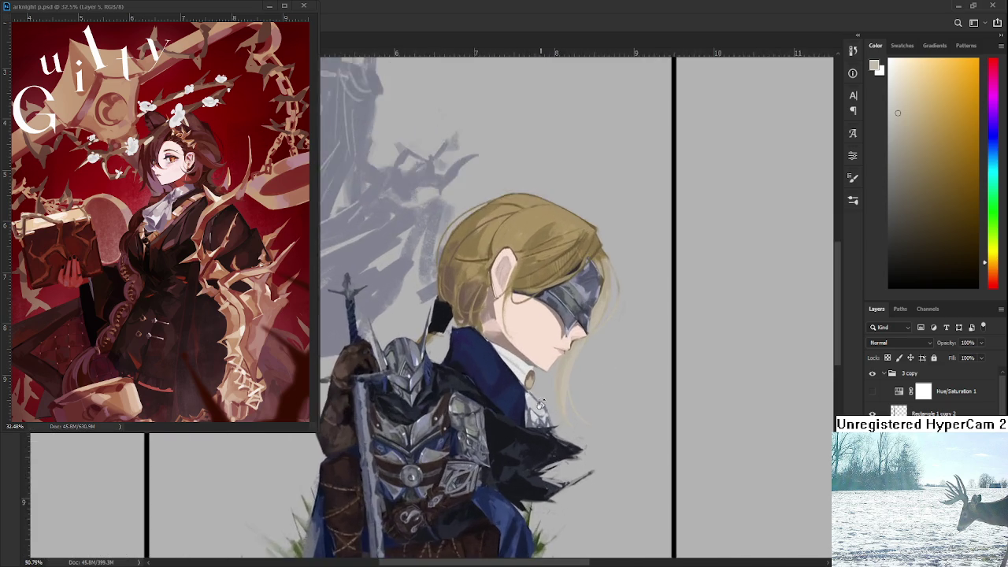
{"action": "scroll", "coordinate": [571, 433], "scroll_direction": "up", "scroll_amount": 2}
{"action": "scroll", "coordinate": [555, 378], "scroll_direction": "up", "scroll_amount": 2}
{"action": "scroll", "coordinate": [543, 315], "scroll_direction": "up", "scroll_amount": 2}
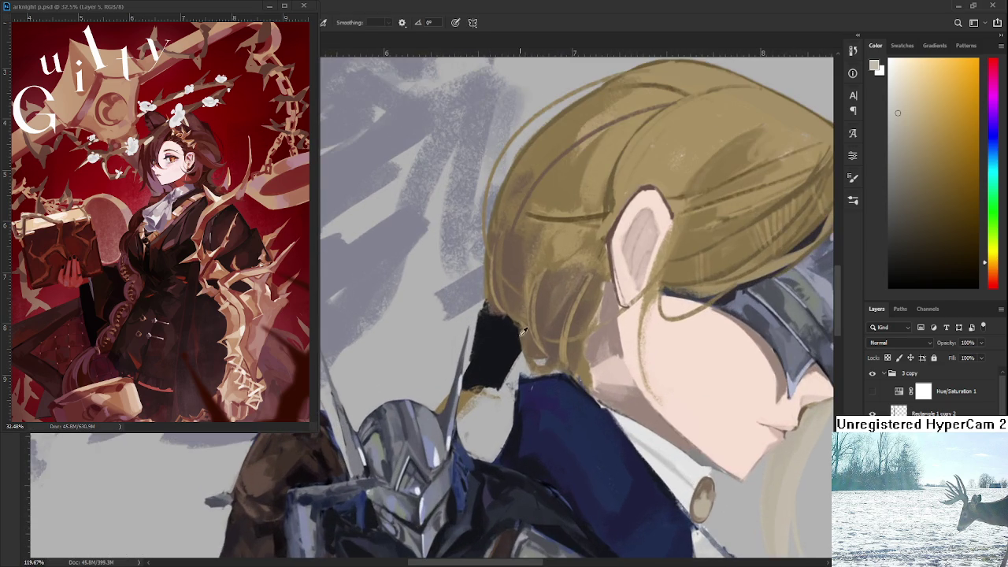
{"action": "left_click", "coordinate": [543, 310], "text": "alt"}
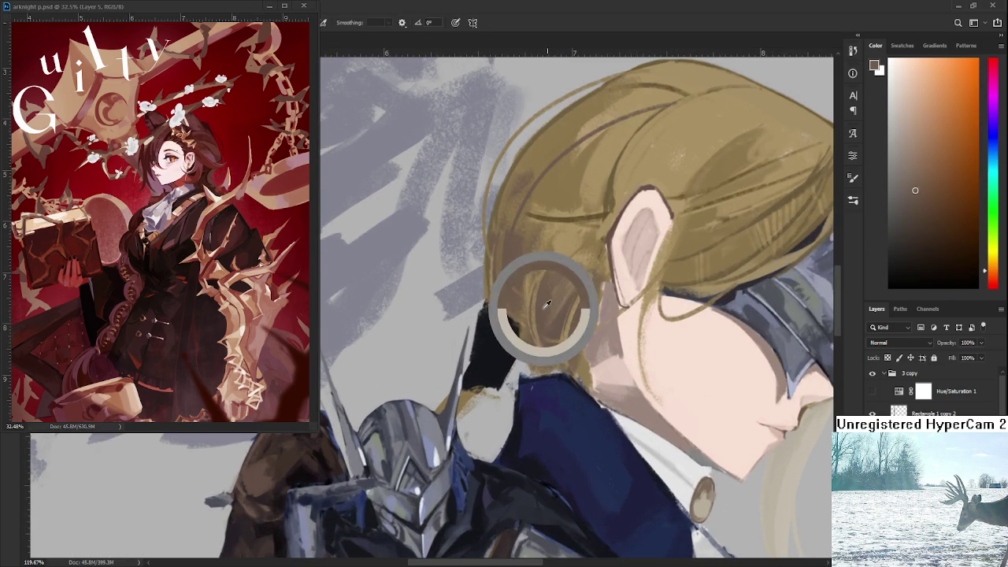
{"action": "left_click", "coordinate": [445, 403], "text": "alt"}
{"action": "left_click_drag", "start_coordinate": [468, 405], "coordinate": [485, 418]}
{"action": "key", "text": "e"}
{"action": "key", "text": "b"}
Add and refine dark brown strokes on the ponytail, erasing the excess
{"action": "left_click", "coordinate": [533, 349], "text": "alt"}
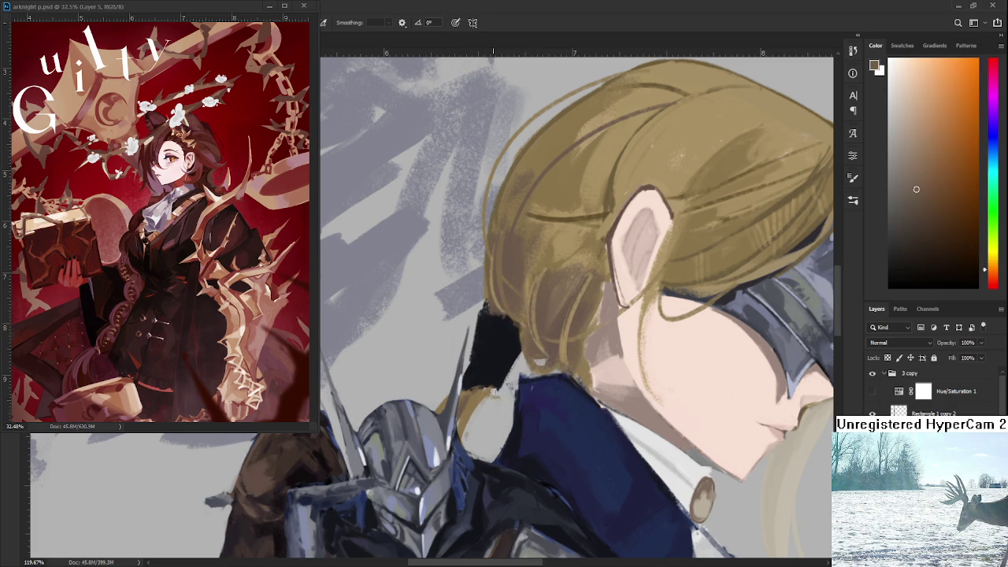
{"action": "left_click_drag", "start_coordinate": [491, 397], "coordinate": [476, 457]}
{"action": "key", "text": "e"}
{"action": "key", "text": "b"}
{"action": "mouse_move", "coordinate": [481, 402]}
{"action": "left_mouse_down"}
{"action": "mouse_move", "coordinate": [475, 460]}
{"action": "mouse_move", "coordinate": [465, 449]}
{"action": "left_mouse_up"}
{"action": "left_click_drag", "start_coordinate": [493, 401], "coordinate": [478, 454]}
{"action": "left_click_drag", "start_coordinate": [496, 393], "coordinate": [477, 457]}
{"action": "scroll", "coordinate": [446, 450], "scroll_direction": "down", "scroll_amount": 3}
{"action": "scroll", "coordinate": [446, 449], "scroll_direction": "down", "scroll_amount": 3}
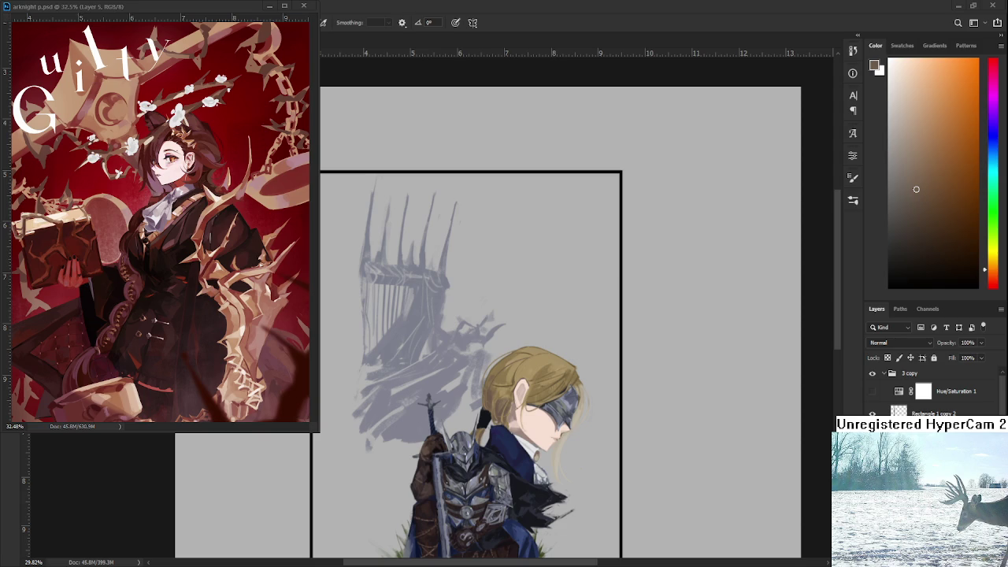
Extend the ponytail down past the collar with a lighter golden tan
{"action": "scroll", "coordinate": [498, 428], "scroll_direction": "up", "scroll_amount": 1}
{"action": "scroll", "coordinate": [498, 428], "scroll_direction": "up", "scroll_amount": 2}
{"action": "scroll", "coordinate": [498, 428], "scroll_direction": "up", "scroll_amount": 2}
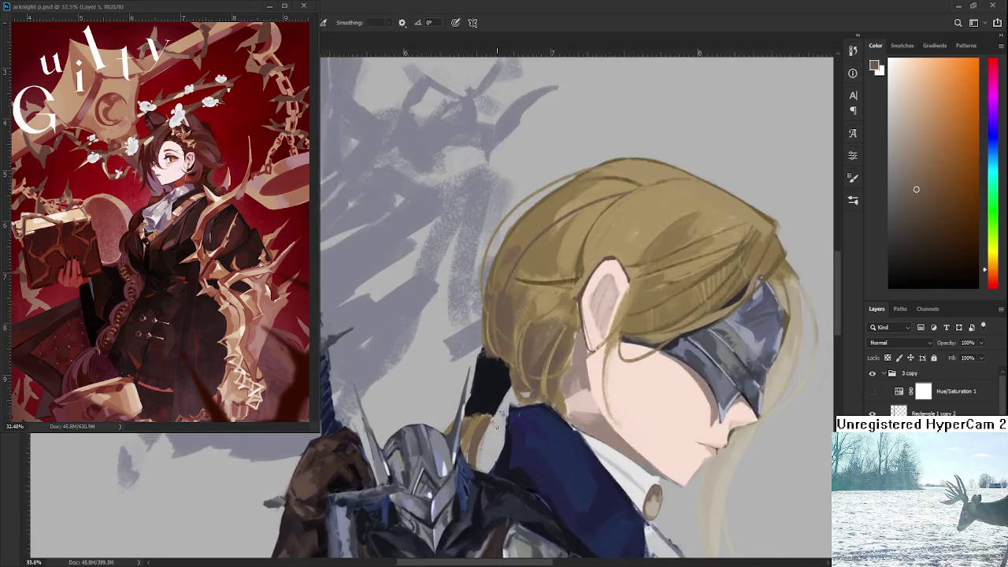
{"action": "scroll", "coordinate": [498, 428], "scroll_direction": "up", "scroll_amount": 2}
{"action": "scroll", "coordinate": [497, 428], "scroll_direction": "up", "scroll_amount": 1}
{"action": "key", "text": "e"}
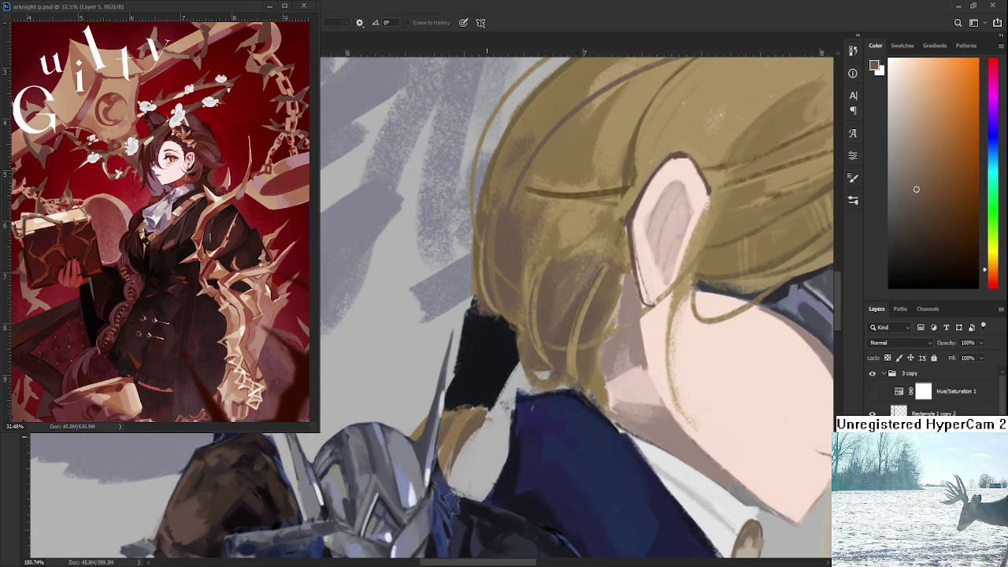
{"action": "key", "text": "b"}
{"action": "left_click", "coordinate": [477, 425], "text": "alt"}
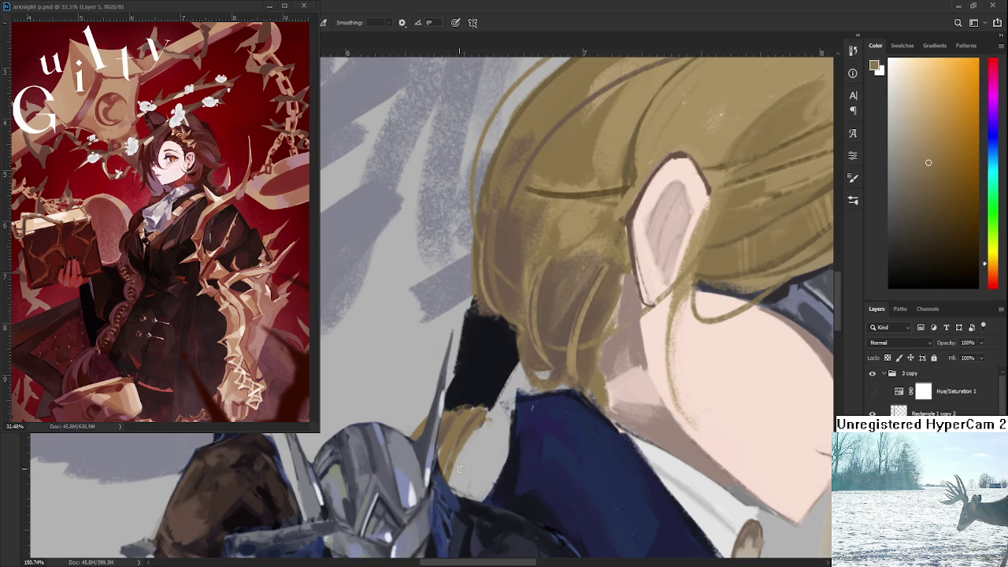
{"action": "mouse_move", "coordinate": [482, 410]}
{"action": "left_mouse_down"}
{"action": "mouse_move", "coordinate": [451, 487]}
{"action": "mouse_move", "coordinate": [444, 475]}
{"action": "mouse_move", "coordinate": [458, 463]}
{"action": "left_mouse_up"}
Alternate between dark brown and golden tan samples to shade the ponytail tip
{"action": "left_click", "coordinate": [532, 295], "text": "alt"}
{"action": "left_click", "coordinate": [471, 432], "text": "alt"}
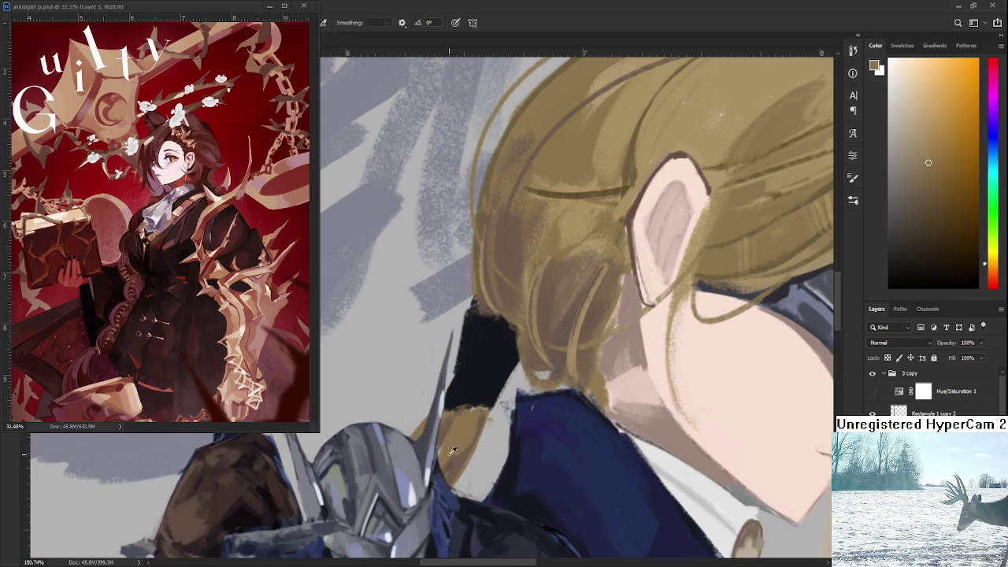
{"action": "left_click", "coordinate": [454, 450], "text": "alt"}
{"action": "left_click", "coordinate": [451, 449], "text": "alt"}
{"action": "left_click", "coordinate": [462, 460], "text": "alt"}
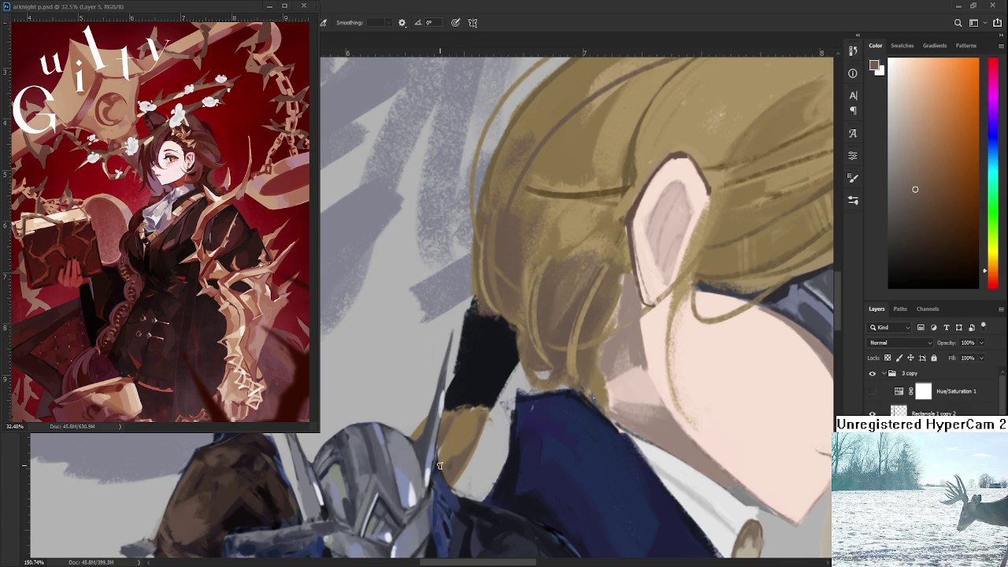
{"action": "scroll", "coordinate": [438, 465], "scroll_direction": "down", "scroll_amount": 6}
{"action": "scroll", "coordinate": [464, 416], "scroll_direction": "up", "scroll_amount": 2}
{"action": "scroll", "coordinate": [464, 416], "scroll_direction": "up", "scroll_amount": 4}
{"action": "left_click", "coordinate": [456, 433], "text": "alt"}
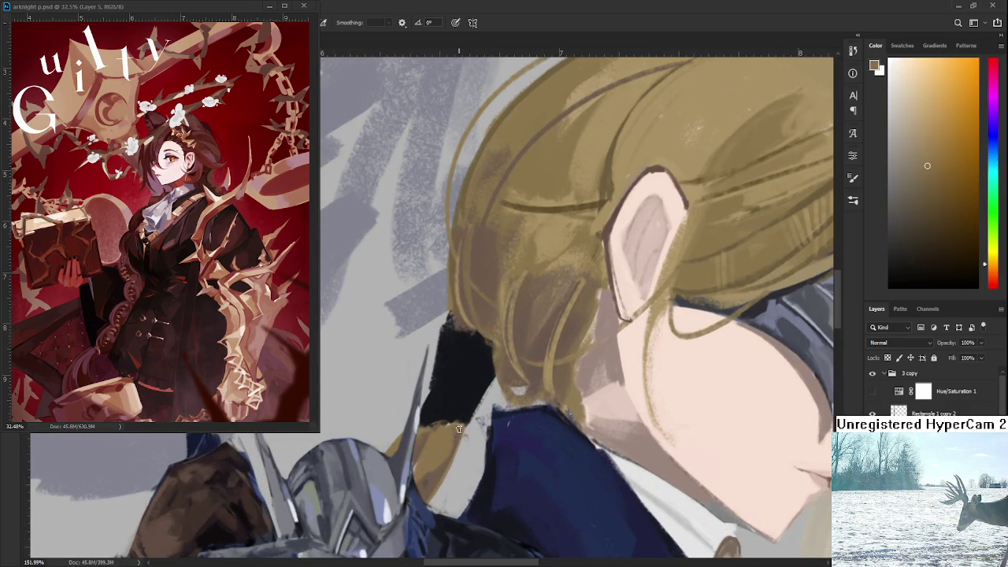
Paint a stroke along the collar, undoing and repainting it
{"action": "left_click_drag", "start_coordinate": [465, 425], "coordinate": [441, 510]}
{"action": "key", "text": "ctrl+z"}
{"action": "left_click_drag", "start_coordinate": [466, 422], "coordinate": [441, 512]}
{"action": "scroll", "coordinate": [483, 426], "scroll_direction": "down", "scroll_amount": 4}
{"action": "scroll", "coordinate": [483, 426], "scroll_direction": "up", "scroll_amount": 1}
{"action": "scroll", "coordinate": [482, 426], "scroll_direction": "up", "scroll_amount": 3}
{"action": "scroll", "coordinate": [482, 427], "scroll_direction": "up", "scroll_amount": 1}
Sample the near-black tie colour and enlarge the ponytail tie behind the collar
{"action": "left_click_drag", "start_coordinate": [483, 426], "coordinate": [494, 394]}
{"action": "left_click", "coordinate": [427, 342], "text": "alt"}
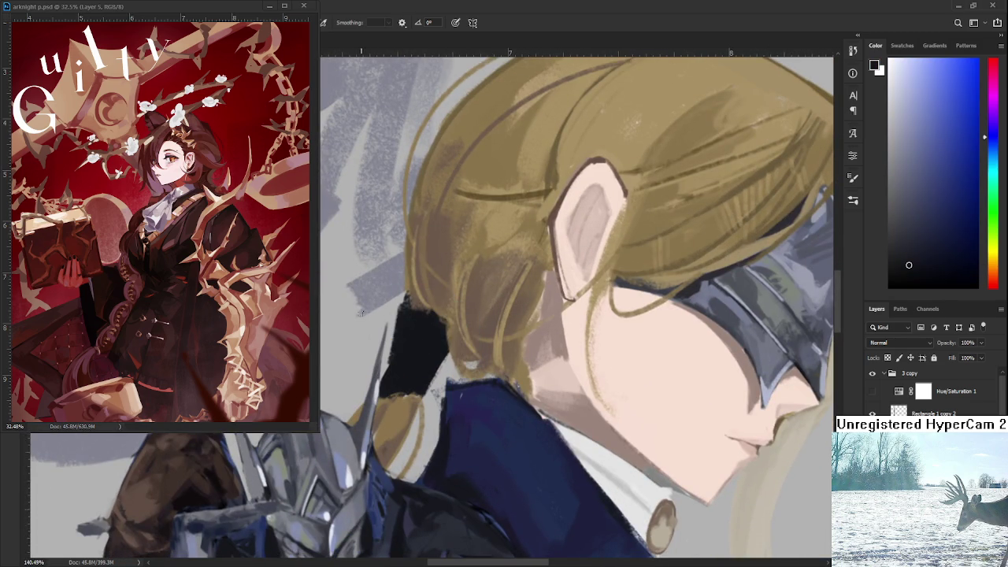
{"action": "mouse_move", "coordinate": [394, 315]}
{"action": "left_mouse_down"}
{"action": "mouse_move", "coordinate": [381, 375]}
{"action": "mouse_move", "coordinate": [420, 389]}
{"action": "mouse_move", "coordinate": [444, 356]}
{"action": "mouse_move", "coordinate": [446, 331]}
{"action": "mouse_move", "coordinate": [458, 350]}
{"action": "left_mouse_up"}
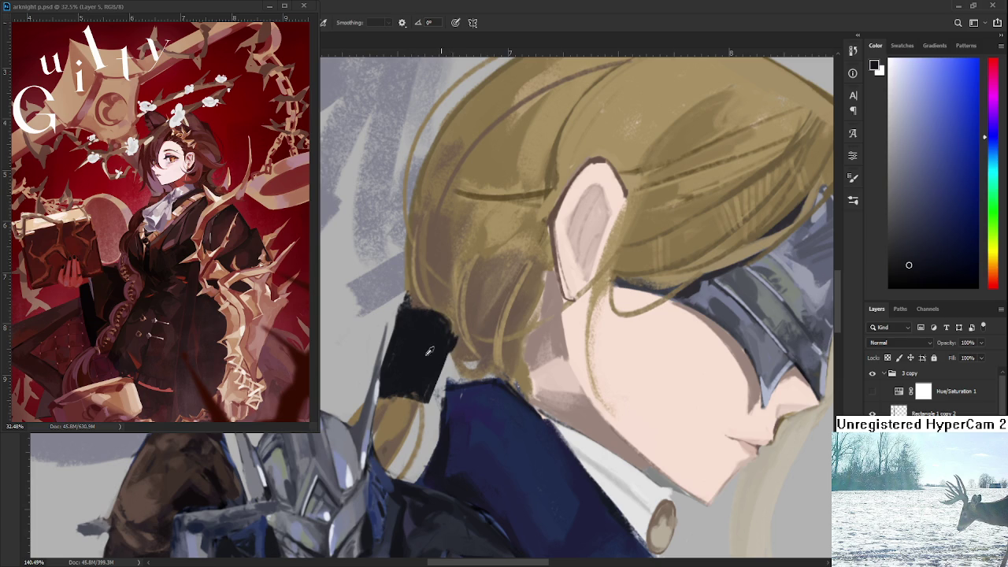
{"action": "scroll", "coordinate": [418, 355], "scroll_direction": "down", "scroll_amount": 1}
{"action": "scroll", "coordinate": [417, 355], "scroll_direction": "down", "scroll_amount": 3}
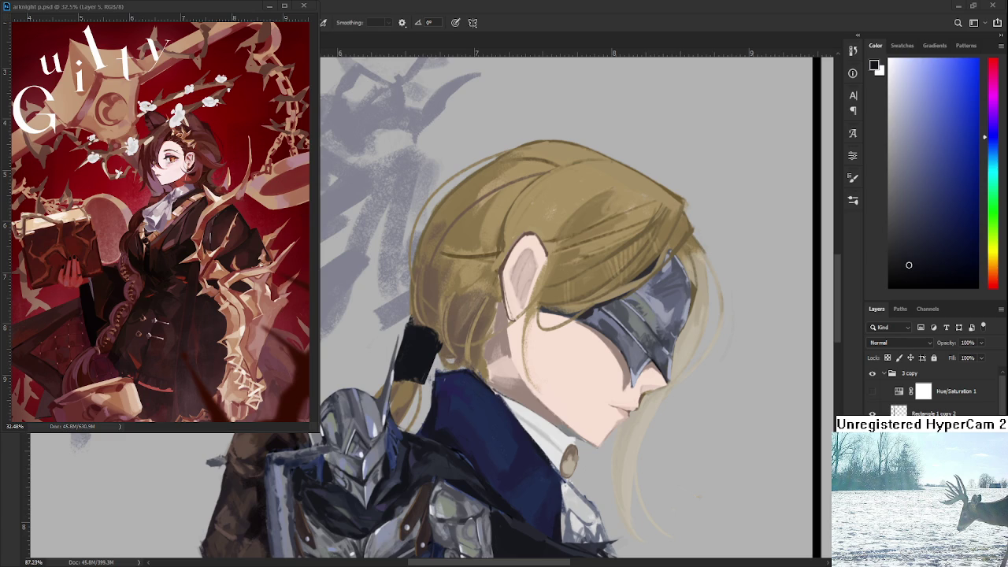
Paint tan and darker brown hair into the gap between the hair tie and armour
{"action": "scroll", "coordinate": [457, 394], "scroll_direction": "down", "scroll_amount": 2}
{"action": "scroll", "coordinate": [457, 394], "scroll_direction": "down", "scroll_amount": 2}
{"action": "scroll", "coordinate": [457, 394], "scroll_direction": "up", "scroll_amount": 1}
{"action": "scroll", "coordinate": [457, 394], "scroll_direction": "up", "scroll_amount": 1}
{"action": "scroll", "coordinate": [456, 395], "scroll_direction": "up", "scroll_amount": 2}
{"action": "scroll", "coordinate": [456, 398], "scroll_direction": "up", "scroll_amount": 2}
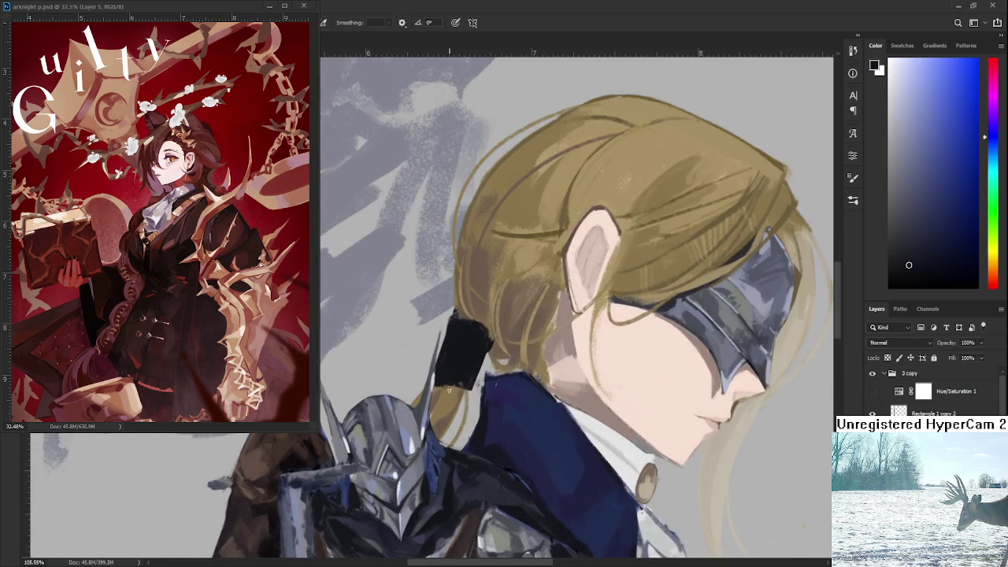
{"action": "left_click", "coordinate": [448, 401], "text": "alt"}
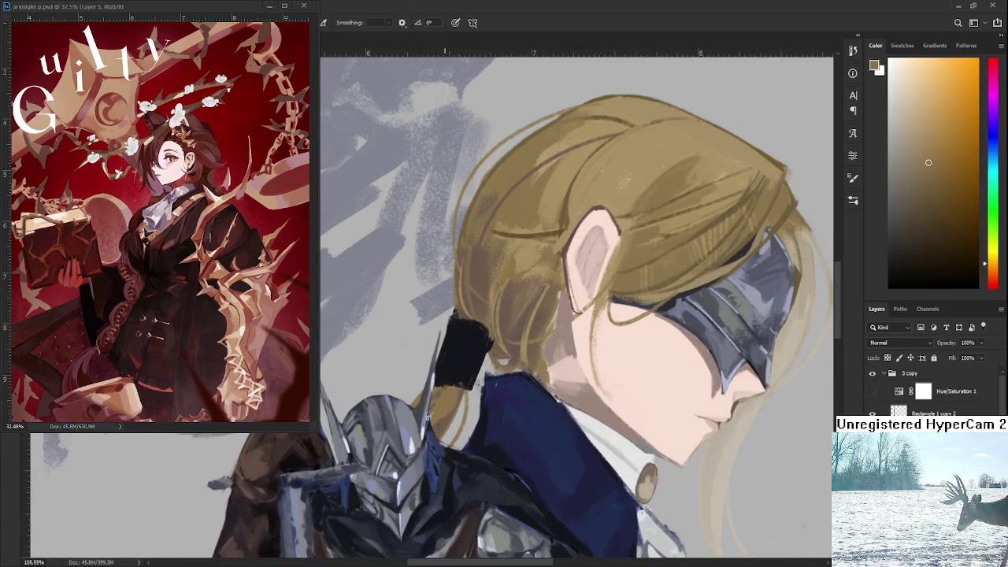
{"action": "left_click", "coordinate": [450, 403], "text": "alt"}
{"action": "left_click", "coordinate": [448, 417], "text": "alt"}
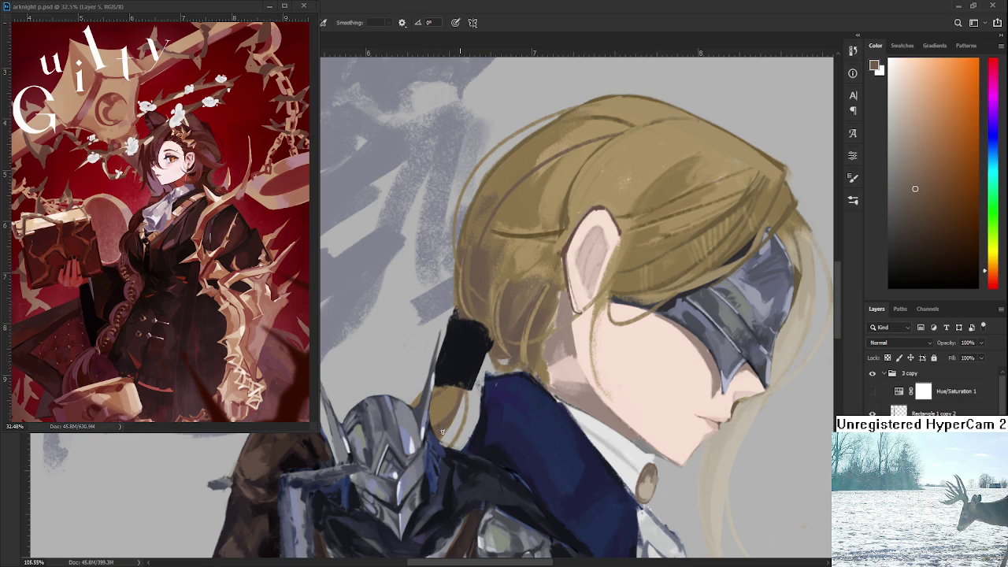
{"action": "left_click", "coordinate": [449, 411], "text": "alt"}
{"action": "left_click", "coordinate": [445, 409], "text": "alt"}
{"action": "left_click", "coordinate": [444, 417], "text": "alt"}
{"action": "mouse_move", "coordinate": [435, 422]}
{"action": "left_mouse_down"}
{"action": "mouse_move", "coordinate": [454, 398]}
{"action": "mouse_move", "coordinate": [445, 428]}
{"action": "left_mouse_up"}
Sample the black tie colour and extend the hair tie along its right edge
{"action": "left_click", "coordinate": [435, 403], "text": "alt"}
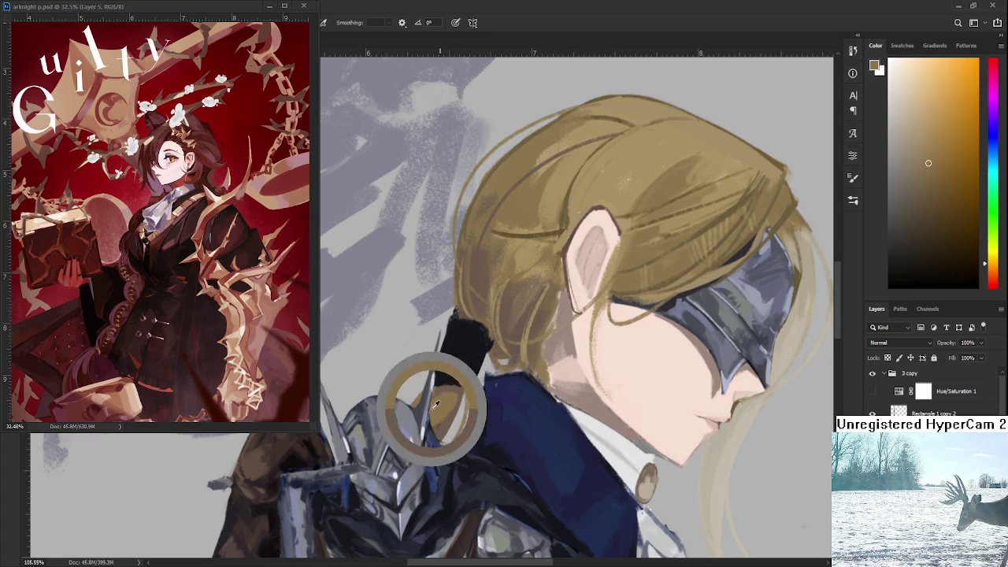
{"action": "left_click", "coordinate": [459, 375], "text": "alt"}
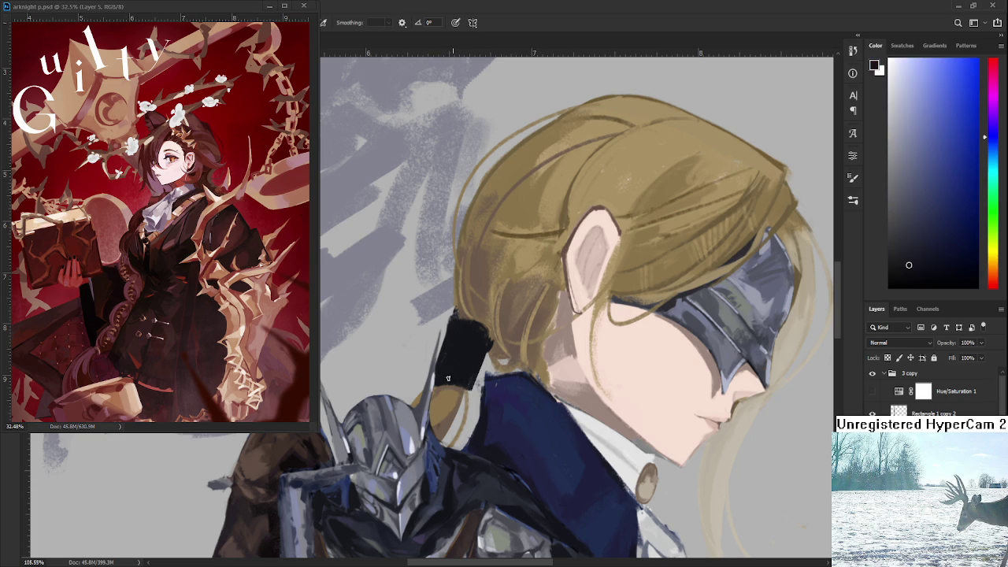
{"action": "left_click", "coordinate": [439, 384], "text": "alt"}
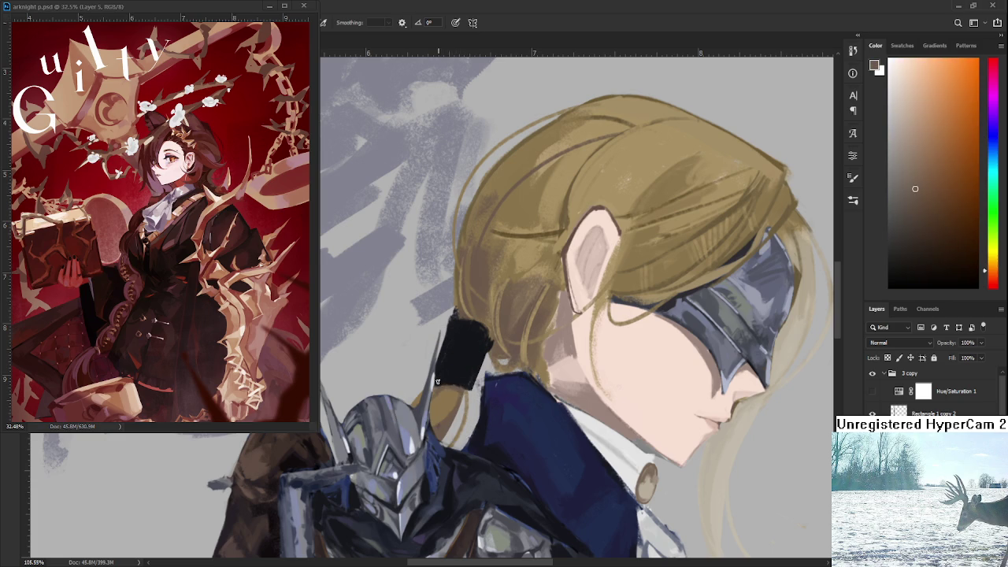
{"action": "left_click", "coordinate": [442, 383], "text": "alt"}
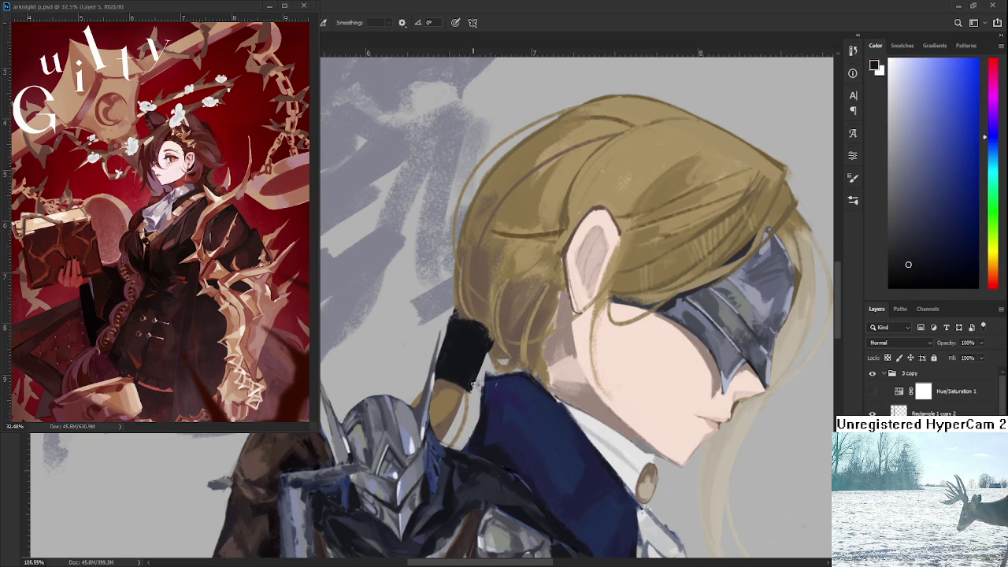
{"action": "mouse_move", "coordinate": [479, 377]}
{"action": "left_mouse_down"}
{"action": "mouse_move", "coordinate": [482, 354]}
{"action": "mouse_move", "coordinate": [466, 355]}
{"action": "left_mouse_up"}
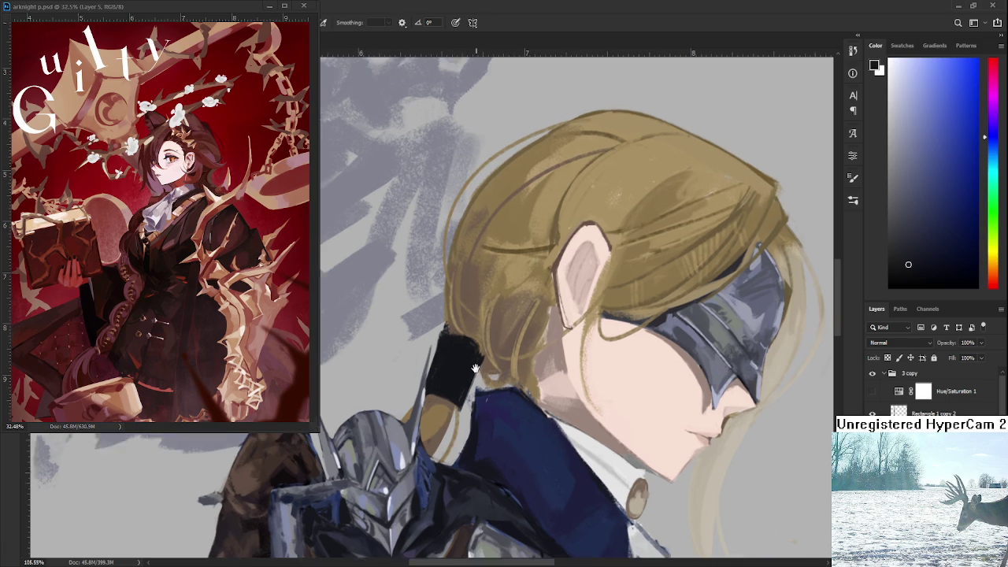
{"action": "left_click", "coordinate": [461, 360], "text": "alt"}
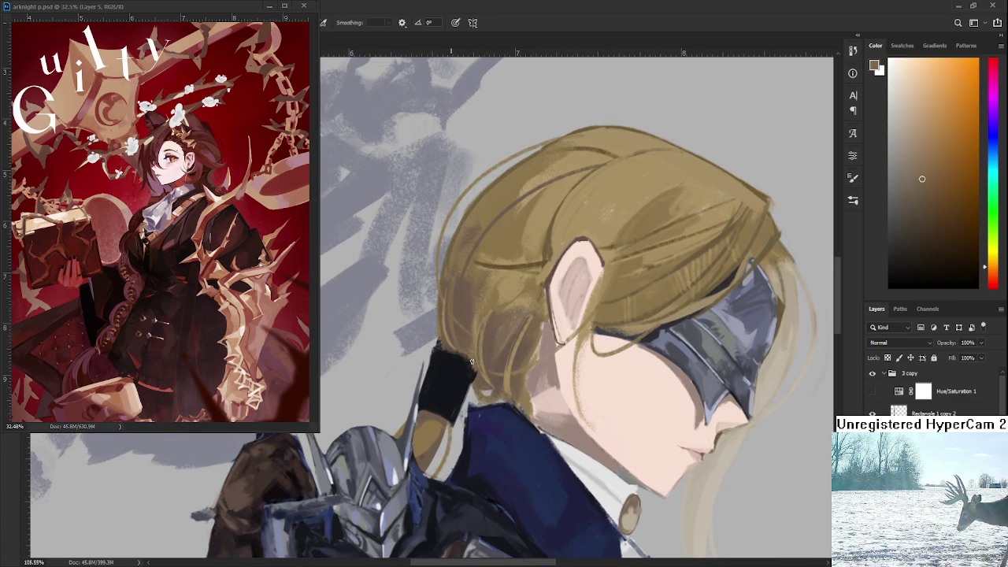
{"action": "left_click", "coordinate": [455, 370], "text": "alt"}
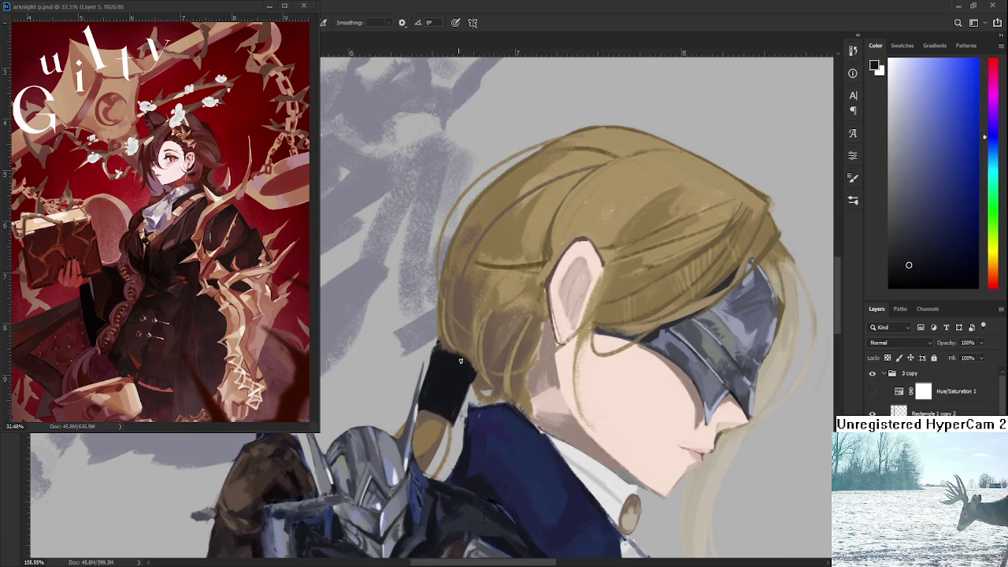
{"action": "key", "text": "e"}
{"action": "key", "text": "b"}
Extend the hair tie toward the lower left with dark navy and near-black strokes
{"action": "left_click", "coordinate": [478, 419], "text": "alt"}
{"action": "left_click_drag", "start_coordinate": [438, 364], "coordinate": [422, 408]}
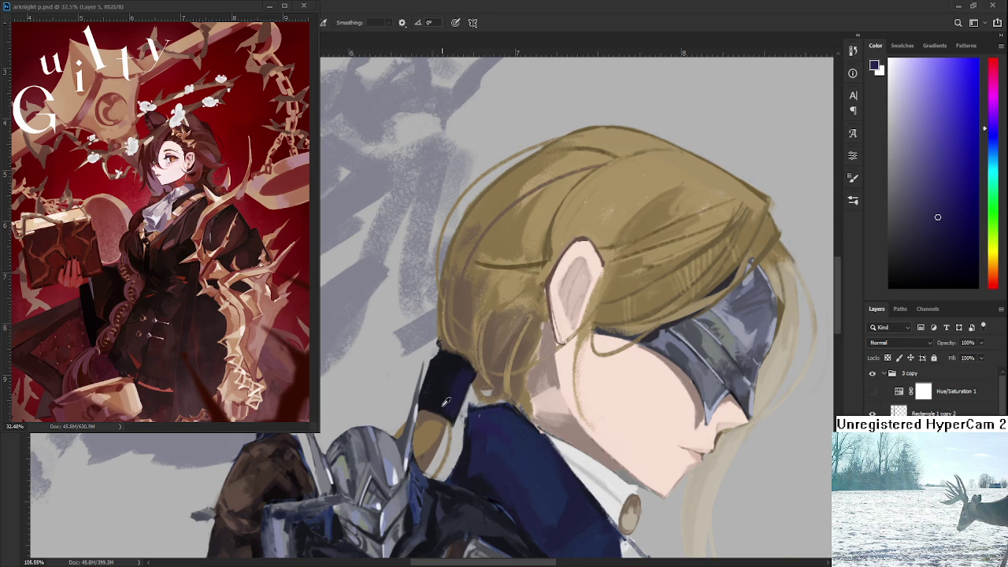
{"action": "left_click", "coordinate": [444, 371], "text": "alt"}
{"action": "left_click", "coordinate": [441, 394], "text": "alt"}
{"action": "left_click", "coordinate": [448, 376], "text": "alt"}
{"action": "left_click", "coordinate": [453, 391], "text": "alt"}
{"action": "left_click_drag", "start_coordinate": [469, 408], "coordinate": [475, 378]}
{"action": "scroll", "coordinate": [476, 386], "scroll_direction": "down", "scroll_amount": 5}
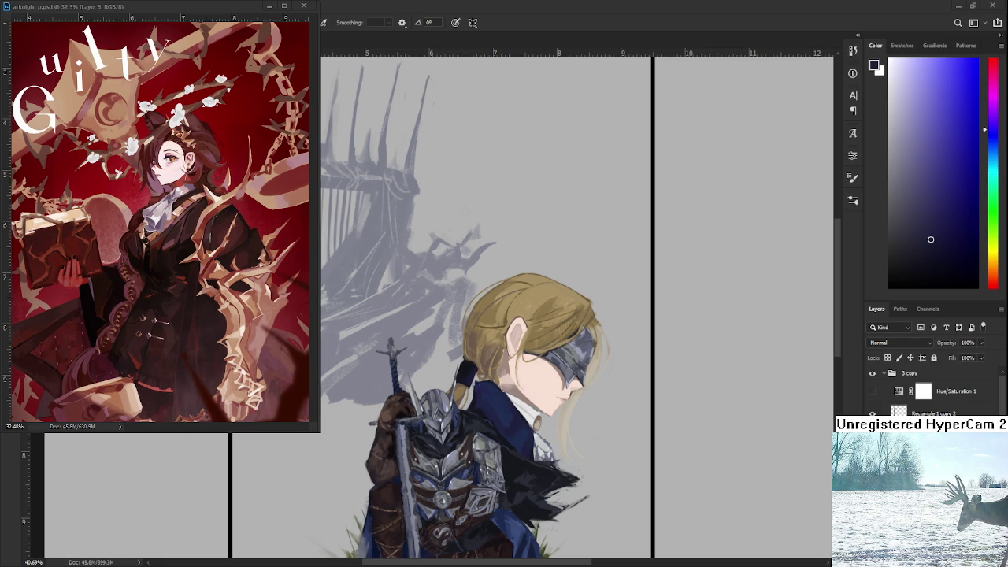
Select a rectangle on the empty right of the canvas and fill it dark grey
{"action": "scroll", "coordinate": [558, 345], "scroll_direction": "down", "scroll_amount": 2}
{"action": "scroll", "coordinate": [559, 345], "scroll_direction": "down", "scroll_amount": 2}
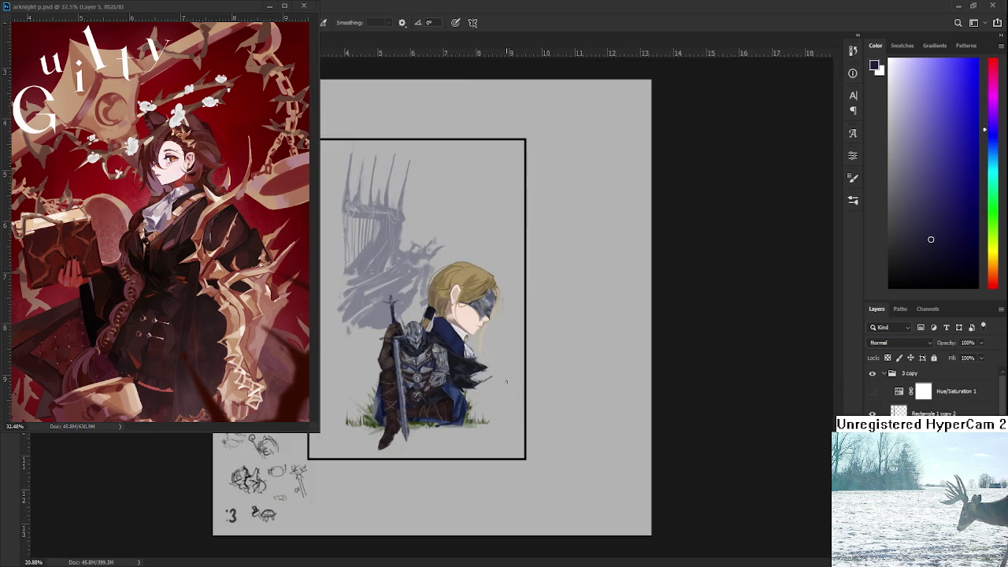
{"action": "scroll", "coordinate": [559, 345], "scroll_direction": "up", "scroll_amount": 1}
{"action": "scroll", "coordinate": [558, 344], "scroll_direction": "right", "scroll_amount": 2}
{"action": "scroll", "coordinate": [558, 344], "scroll_direction": "up", "scroll_amount": 2}
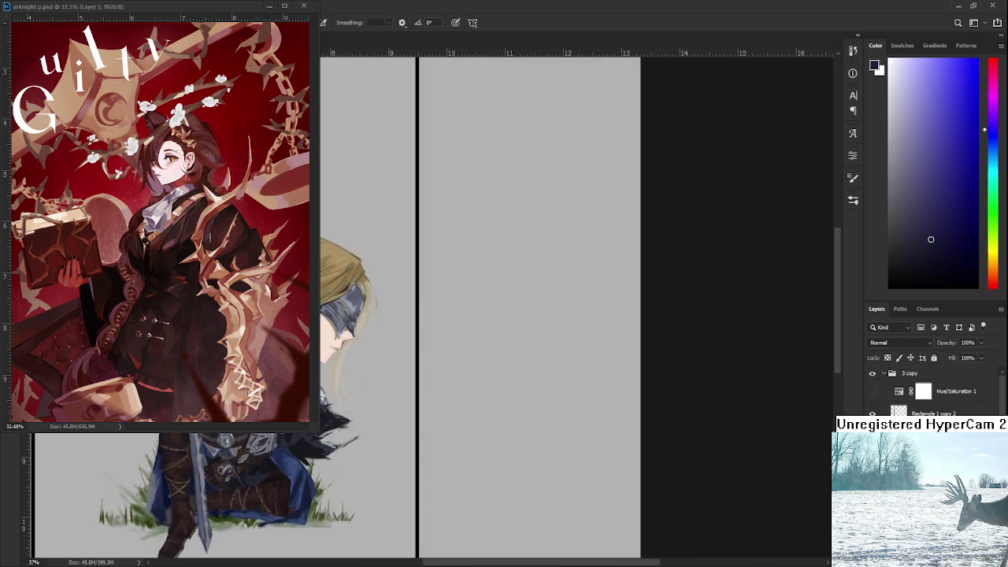
{"action": "key", "text": "d"}
{"action": "key", "text": "m"}
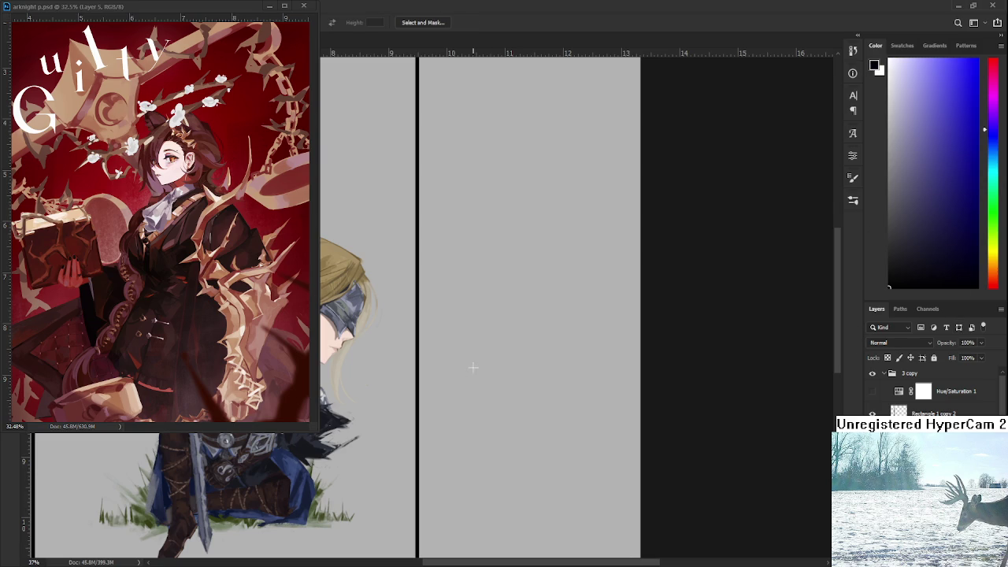
{"action": "left_click_drag", "start_coordinate": [472, 367], "coordinate": [587, 438]}
{"action": "left_click", "coordinate": [909, 232]}
{"action": "key", "text": "g"}
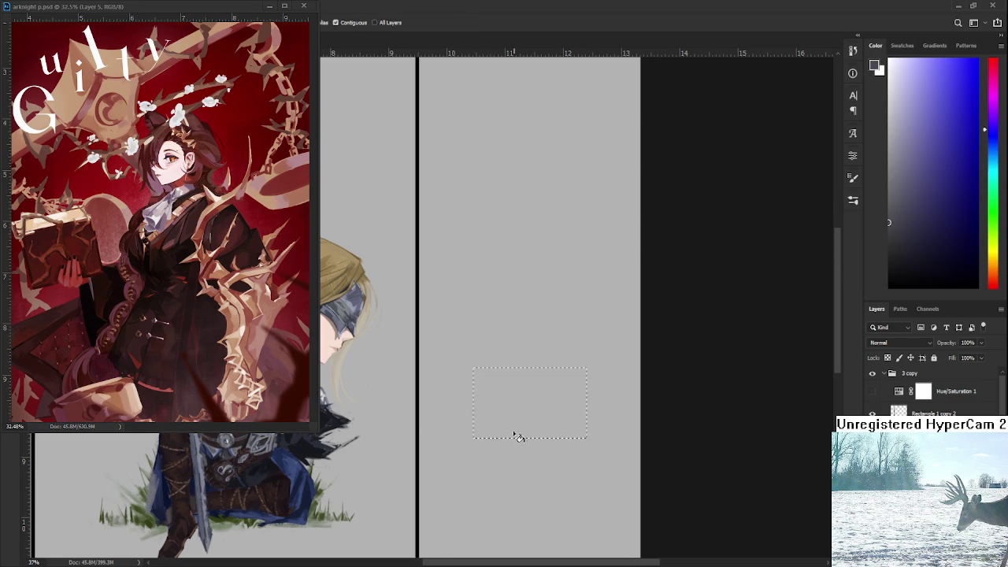
{"action": "left_click", "coordinate": [547, 414]}
{"action": "scroll", "coordinate": [553, 412], "scroll_direction": "up", "scroll_amount": 1}
{"action": "scroll", "coordinate": [553, 412], "scroll_direction": "up", "scroll_amount": 1}
{"action": "key", "text": "ctrl+z"}
{"action": "left_click", "coordinate": [553, 394]}
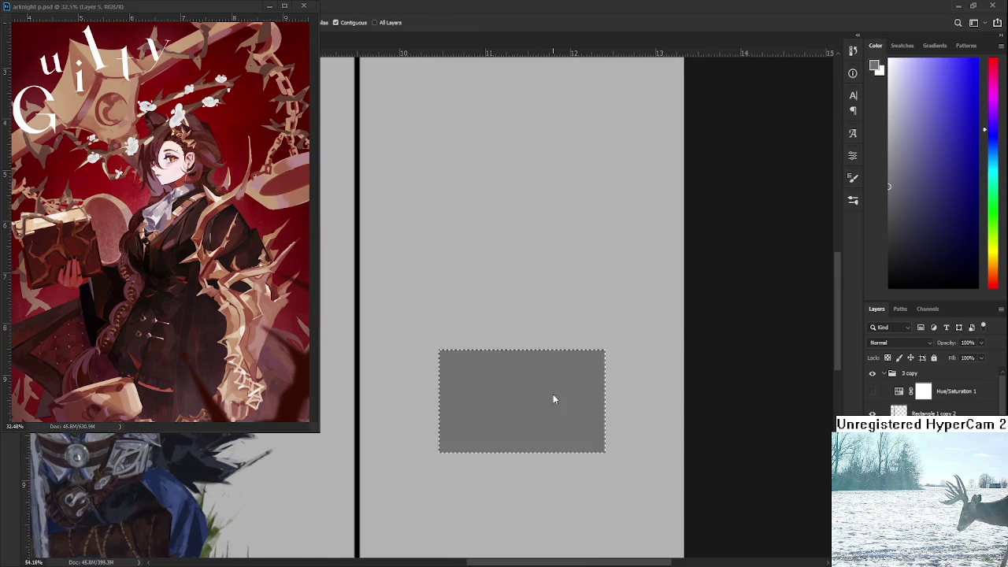
{"action": "scroll", "coordinate": [554, 394], "scroll_direction": "up", "scroll_amount": 1}
Paint a black blob in the rectangle with a white top edge, erasing excess white
{"action": "key", "text": "d"}
{"action": "key", "text": "b"}
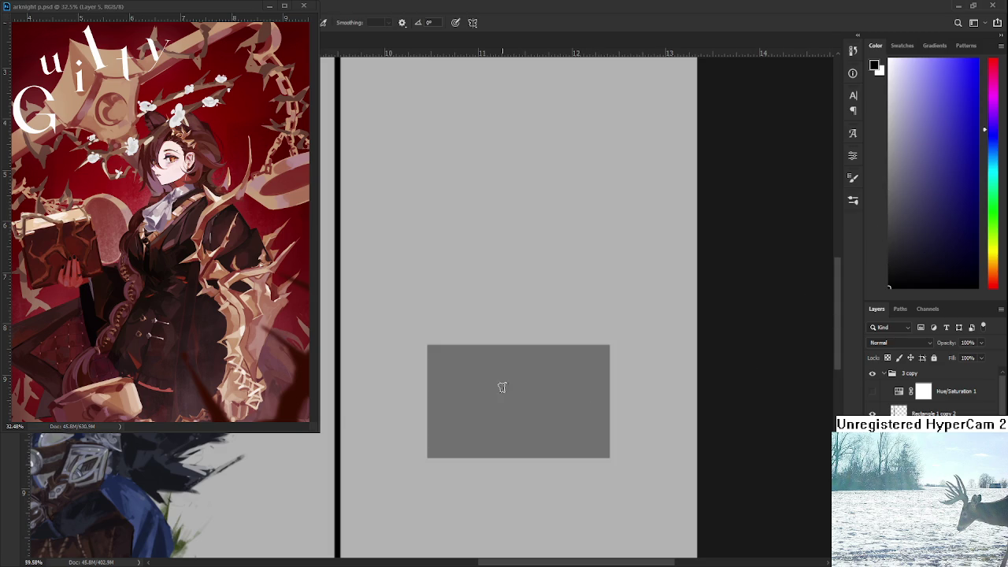
{"action": "left_click_drag", "start_coordinate": [531, 390], "coordinate": [560, 414]}
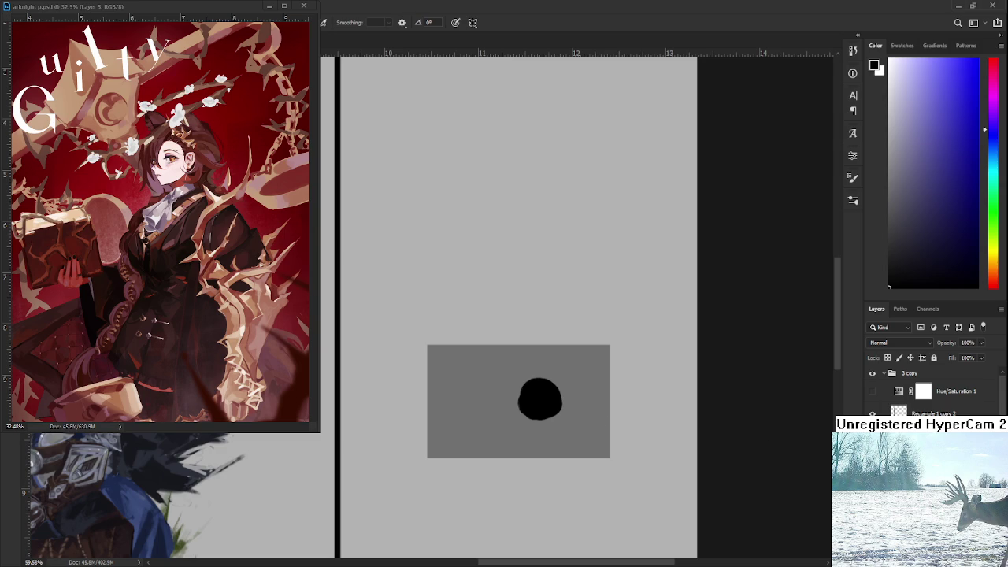
{"action": "left_click", "coordinate": [882, 62]}
{"action": "mouse_move", "coordinate": [524, 382]}
{"action": "left_mouse_down"}
{"action": "mouse_move", "coordinate": [524, 401]}
{"action": "mouse_move", "coordinate": [544, 387]}
{"action": "mouse_move", "coordinate": [561, 403]}
{"action": "mouse_move", "coordinate": [532, 418]}
{"action": "mouse_move", "coordinate": [555, 403]}
{"action": "left_mouse_up"}
{"action": "scroll", "coordinate": [555, 402], "scroll_direction": "down", "scroll_amount": 1}
{"action": "key", "text": "e"}
{"action": "mouse_move", "coordinate": [532, 352]}
{"action": "left_mouse_down"}
{"action": "mouse_move", "coordinate": [520, 395]}
{"action": "mouse_move", "coordinate": [551, 401]}
{"action": "mouse_move", "coordinate": [572, 377]}
{"action": "left_mouse_up"}
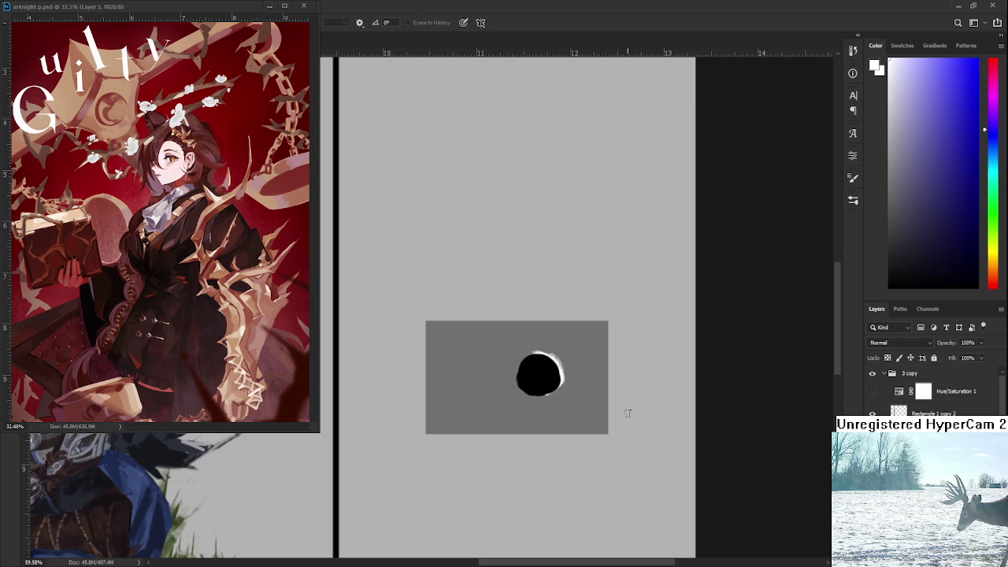
Lasso the test rectangle and delete the grey rectangle and black blob inside it
{"action": "scroll", "coordinate": [631, 423], "scroll_direction": "down", "scroll_amount": 1}
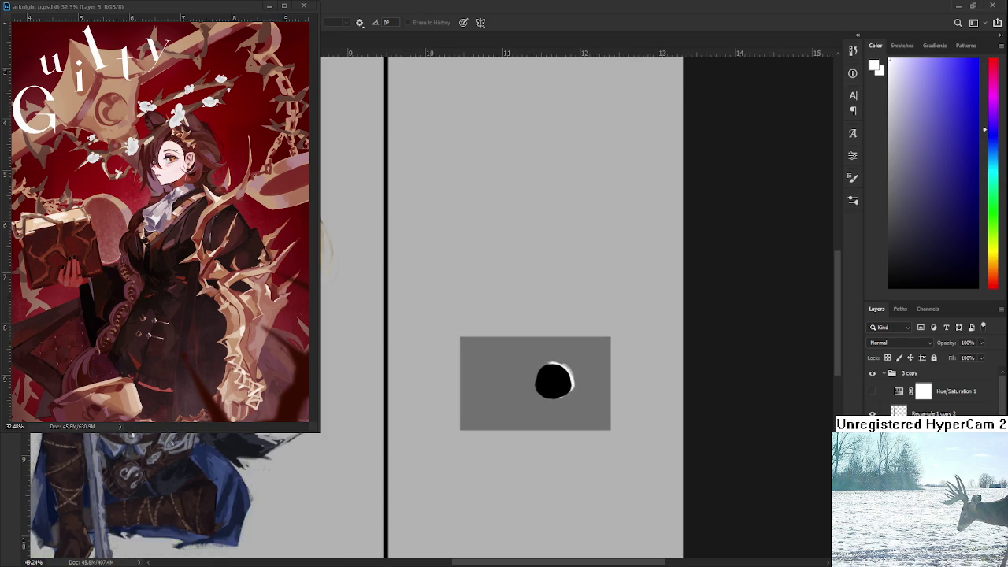
{"action": "scroll", "coordinate": [691, 423], "scroll_direction": "down", "scroll_amount": 1}
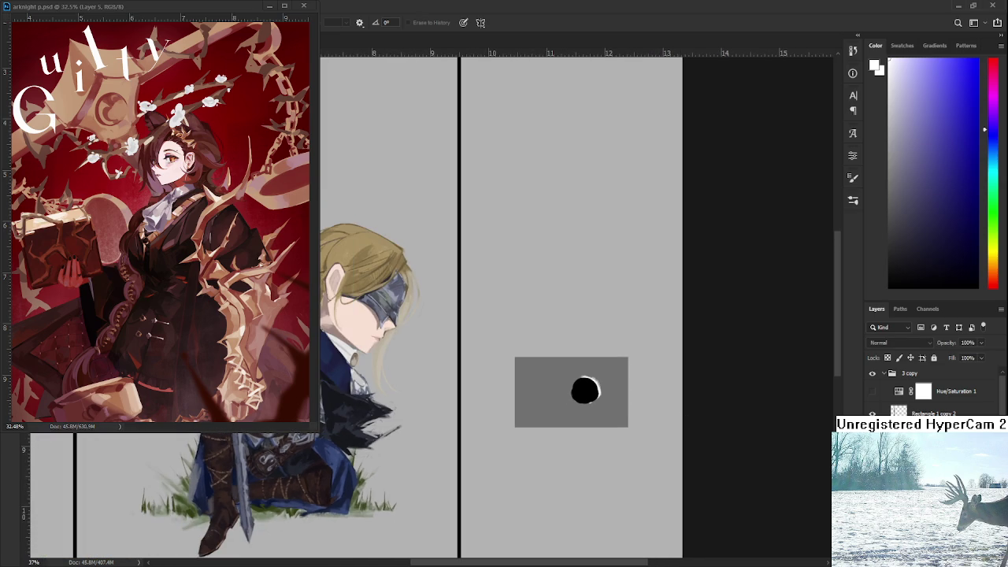
{"action": "key", "text": "b"}
{"action": "mouse_move", "coordinate": [632, 485]}
{"action": "left_mouse_down"}
{"action": "mouse_move", "coordinate": [493, 376]}
{"action": "mouse_move", "coordinate": [682, 384]}
{"action": "left_mouse_up"}
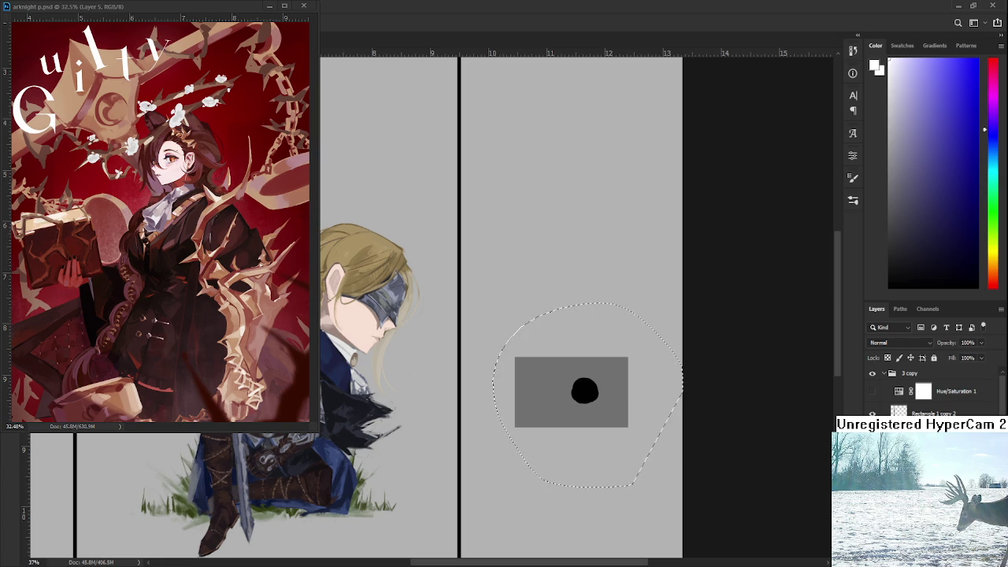
{"action": "key", "text": "Delete"}
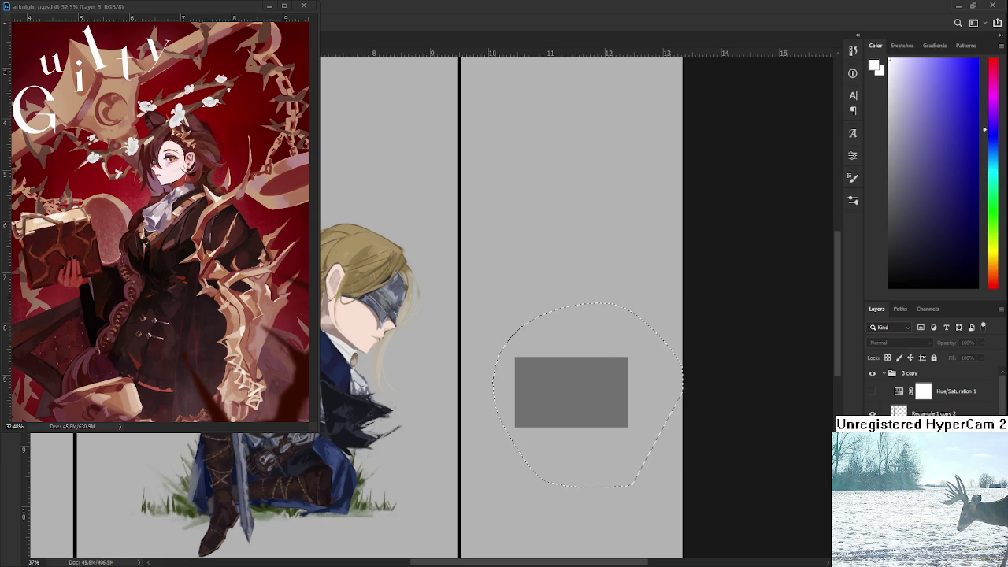
{"action": "key", "text": "Delete"}
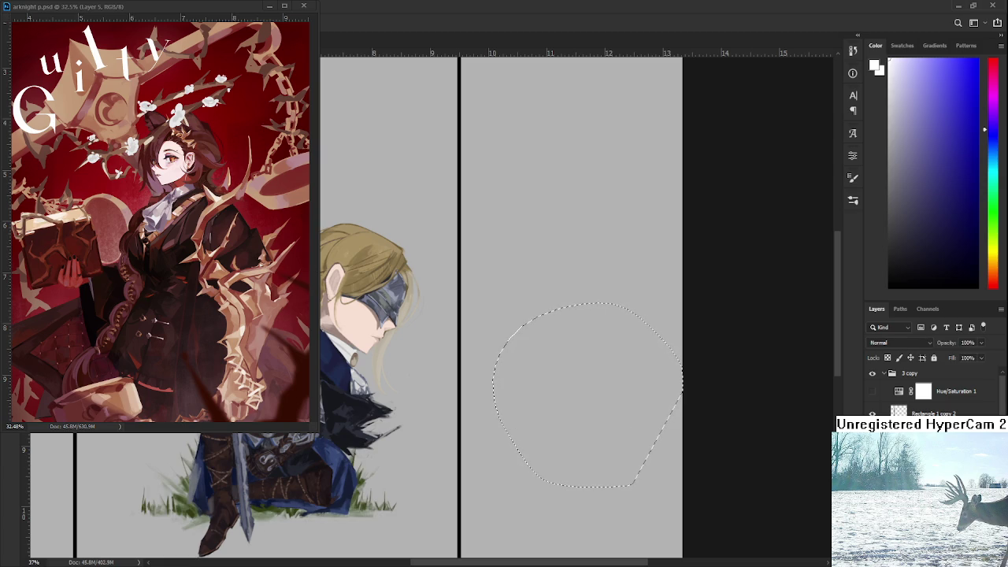
{"action": "key", "text": "ctrl+z"}
{"action": "scroll", "coordinate": [535, 308], "scroll_direction": "down", "scroll_amount": 5}
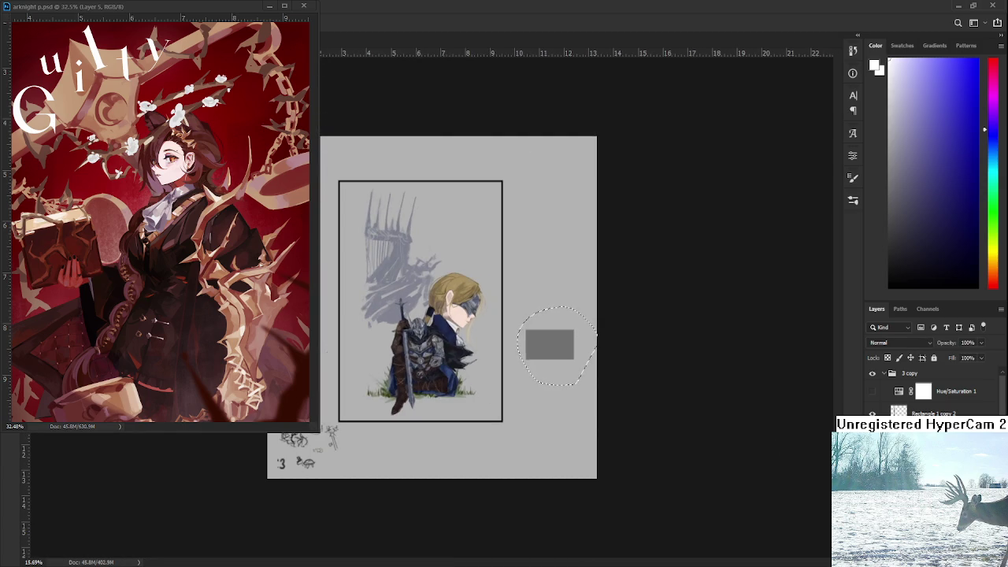
{"action": "key", "text": "Delete"}
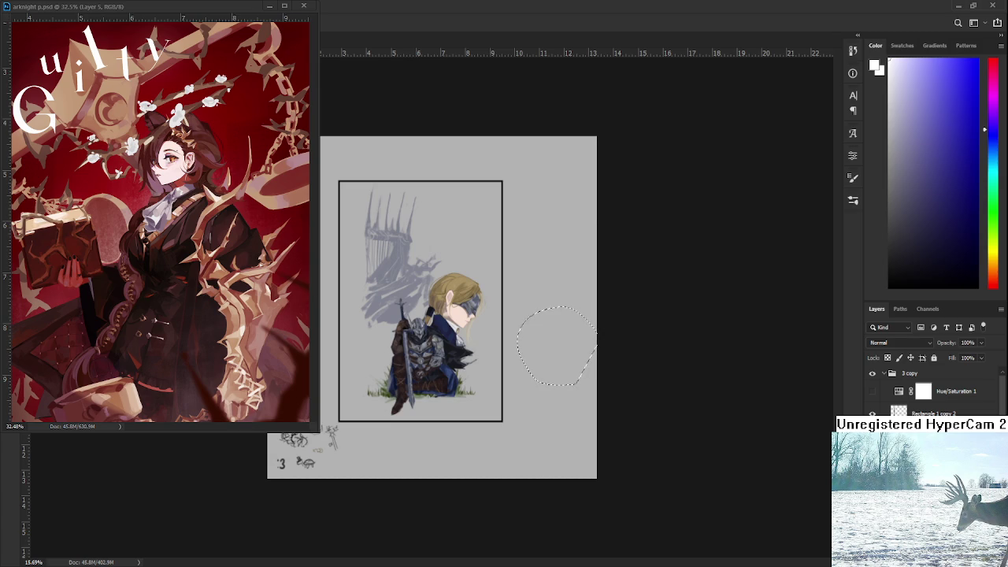
{"action": "scroll", "coordinate": [519, 342], "scroll_direction": "up", "scroll_amount": 2}
{"action": "scroll", "coordinate": [520, 342], "scroll_direction": "up", "scroll_amount": 1}
{"action": "scroll", "coordinate": [504, 342], "scroll_direction": "up", "scroll_amount": 3}
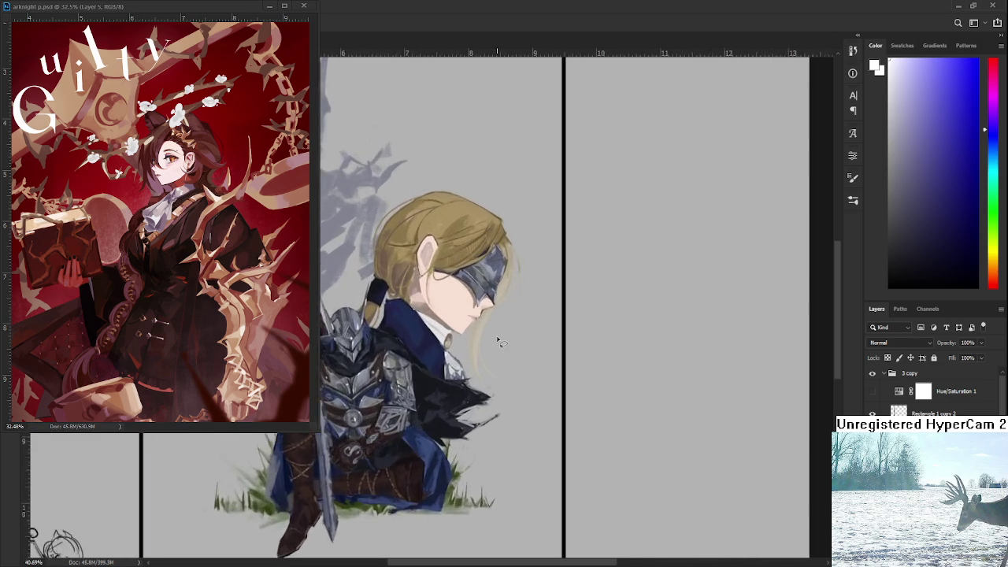
{"action": "scroll", "coordinate": [498, 342], "scroll_direction": "up", "scroll_amount": 1}
{"action": "scroll", "coordinate": [520, 386], "scroll_direction": "up", "scroll_amount": 1}
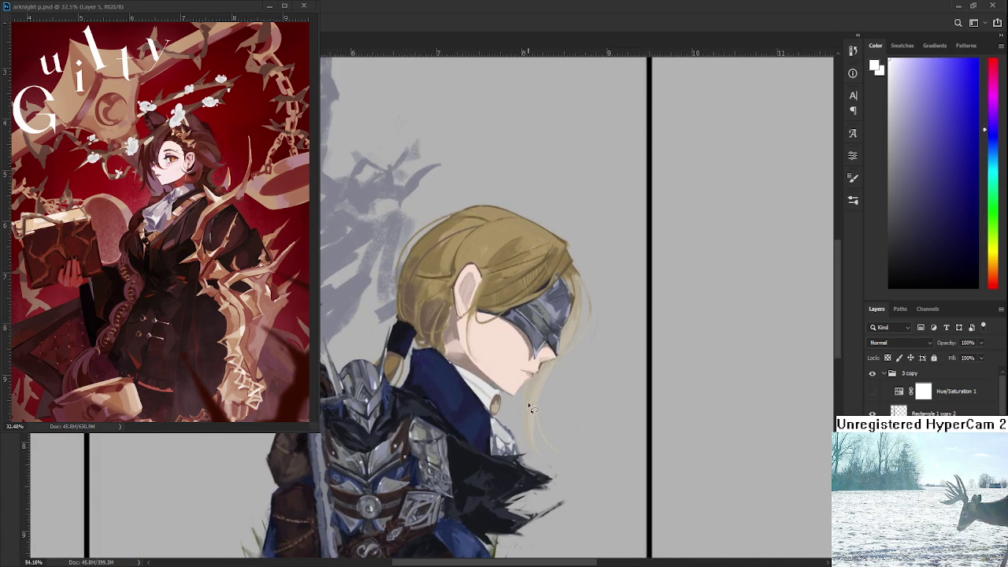
{"action": "scroll", "coordinate": [529, 404], "scroll_direction": "down", "scroll_amount": 1}
{"action": "scroll", "coordinate": [516, 428], "scroll_direction": "down", "scroll_amount": 1}
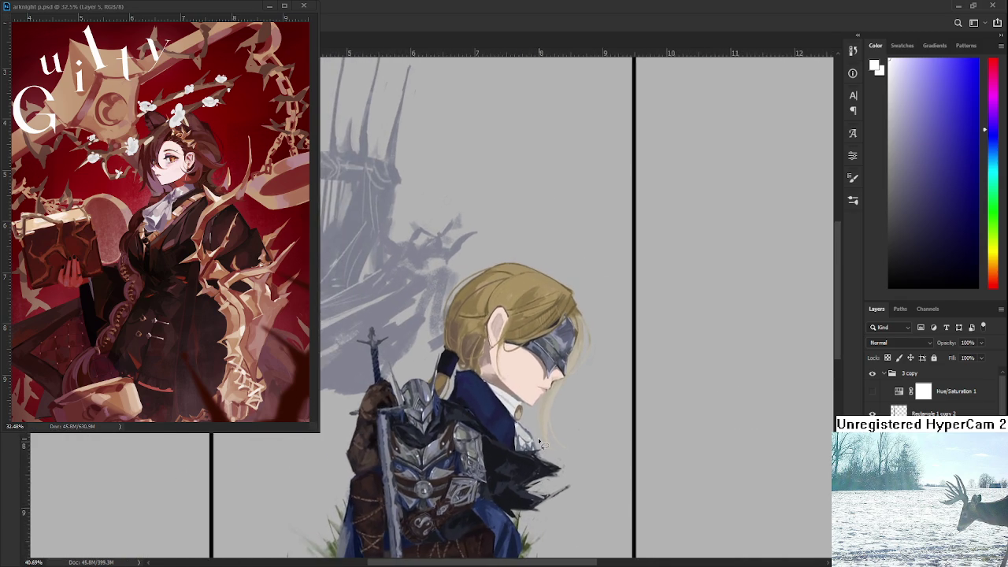
{"action": "scroll", "coordinate": [514, 431], "scroll_direction": "up", "scroll_amount": 1}
{"action": "scroll", "coordinate": [514, 431], "scroll_direction": "up", "scroll_amount": 1}
{"action": "key", "text": "ctrl+z"}
{"action": "key", "text": "ctrl+shift+z"}
{"action": "key", "text": "ctrl+z"}
{"action": "key", "text": "ctrl+shift+z"}
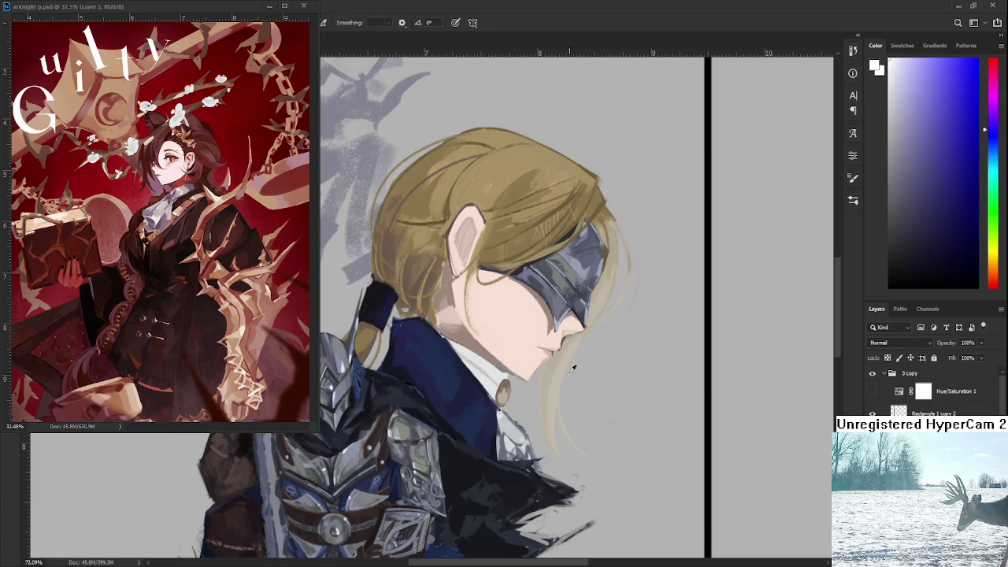
{"action": "left_click", "coordinate": [558, 383], "text": "alt"}
{"action": "left_click", "coordinate": [546, 377], "text": "alt"}
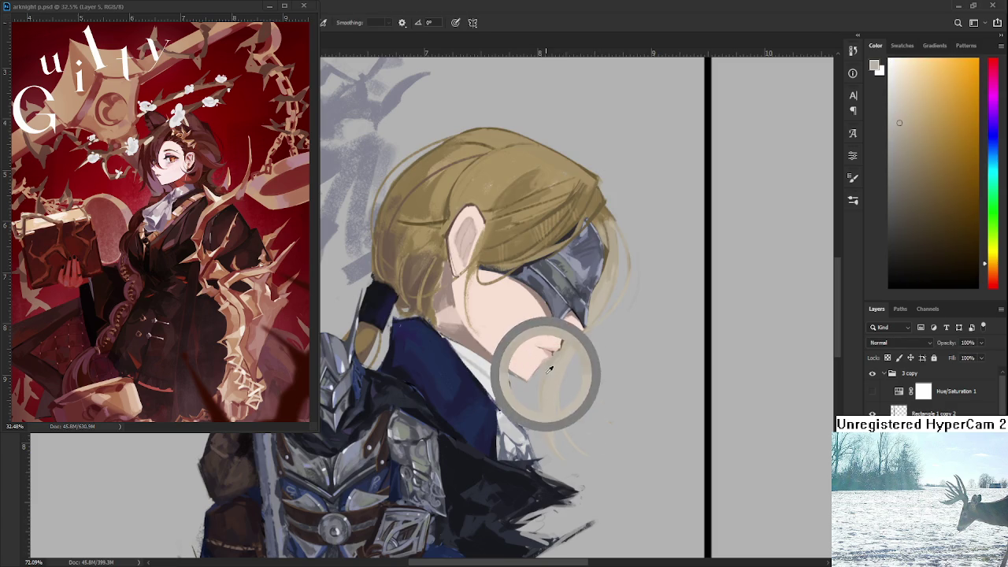
{"action": "left_click", "coordinate": [549, 403], "text": "alt"}
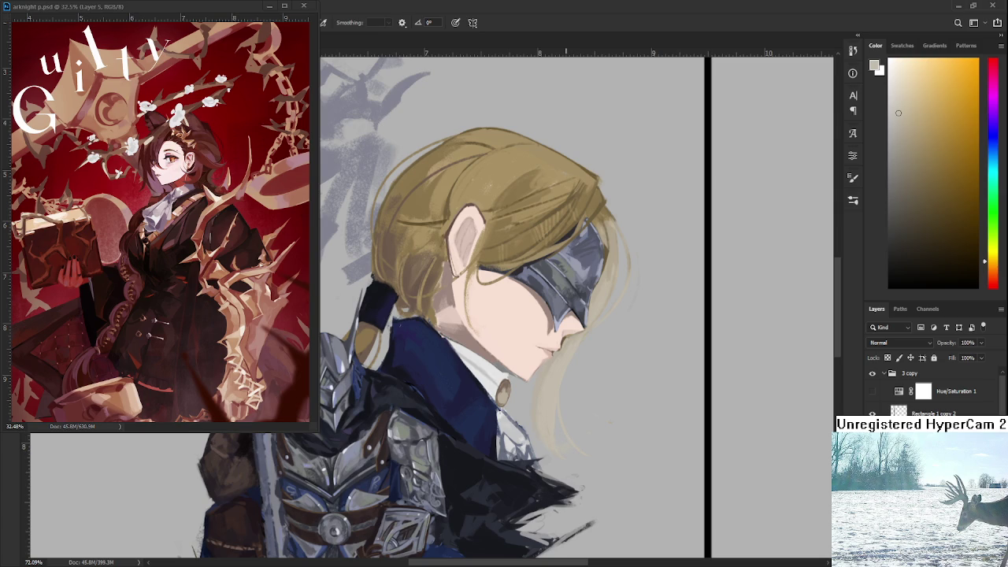
{"action": "scroll", "coordinate": [567, 433], "scroll_direction": "down", "scroll_amount": 3}
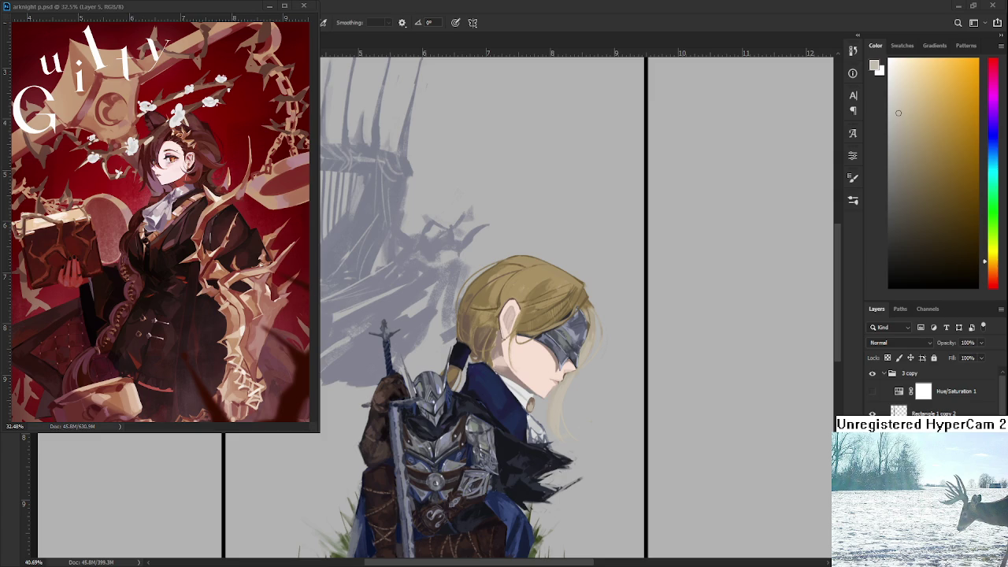
{"action": "key", "text": "ctrl+v"}
Scale the pasted green-haired artwork down from its corner and commit the transform
{"action": "scroll", "coordinate": [814, 450], "scroll_direction": "down", "scroll_amount": 3}
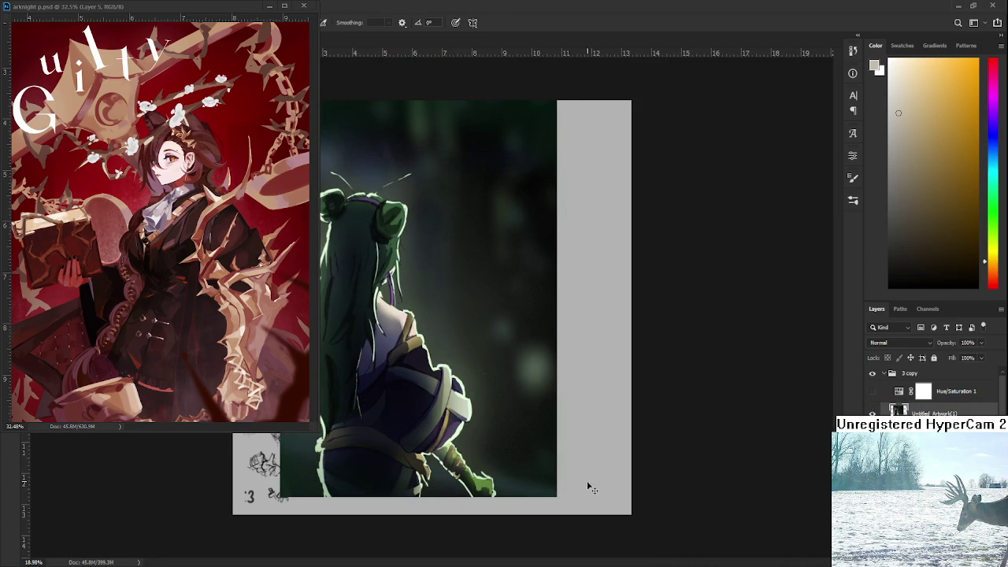
{"action": "mouse_move", "coordinate": [556, 496]}
{"action": "left_mouse_down"}
{"action": "mouse_move", "coordinate": [499, 411]}
{"action": "mouse_move", "coordinate": [508, 418]}
{"action": "left_mouse_up"}
{"action": "key", "text": "Return"}
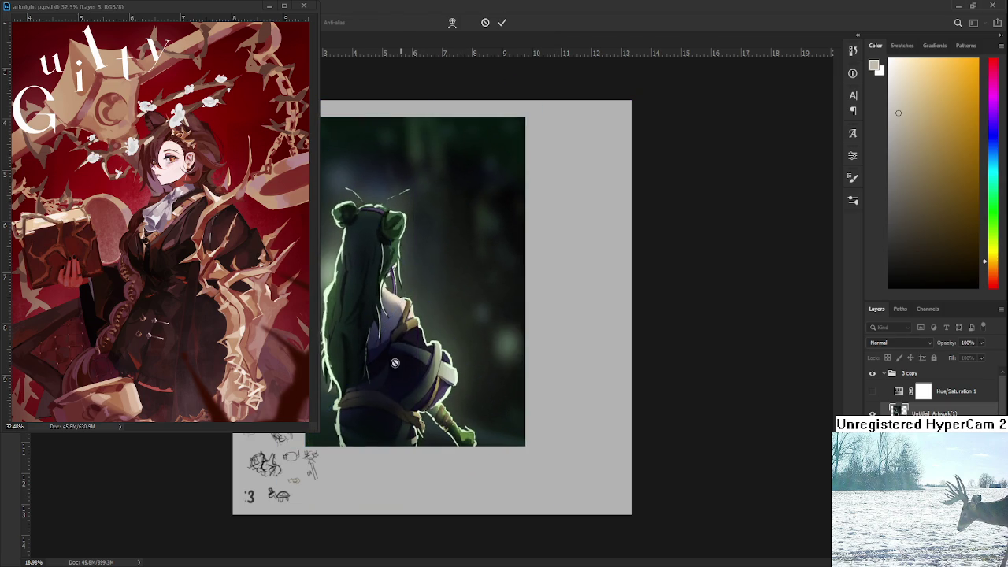
{"action": "scroll", "coordinate": [391, 376], "scroll_direction": "up", "scroll_amount": 3}
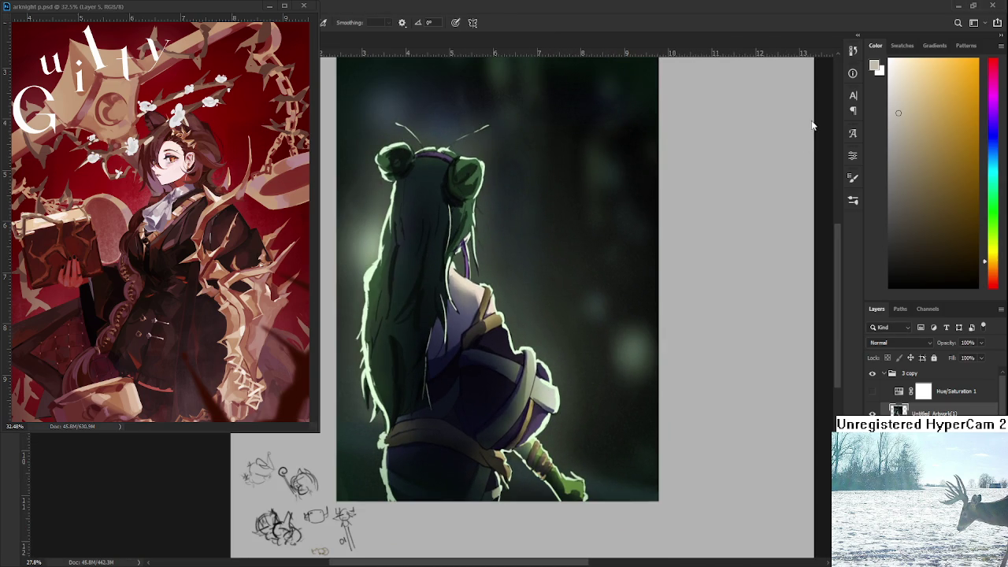
Duplicate the artwork layer and paint dark blue and olive strokes along the figure's lower left edge
{"action": "key", "text": "ctrl+j"}
{"action": "scroll", "coordinate": [452, 393], "scroll_direction": "up", "scroll_amount": 1}
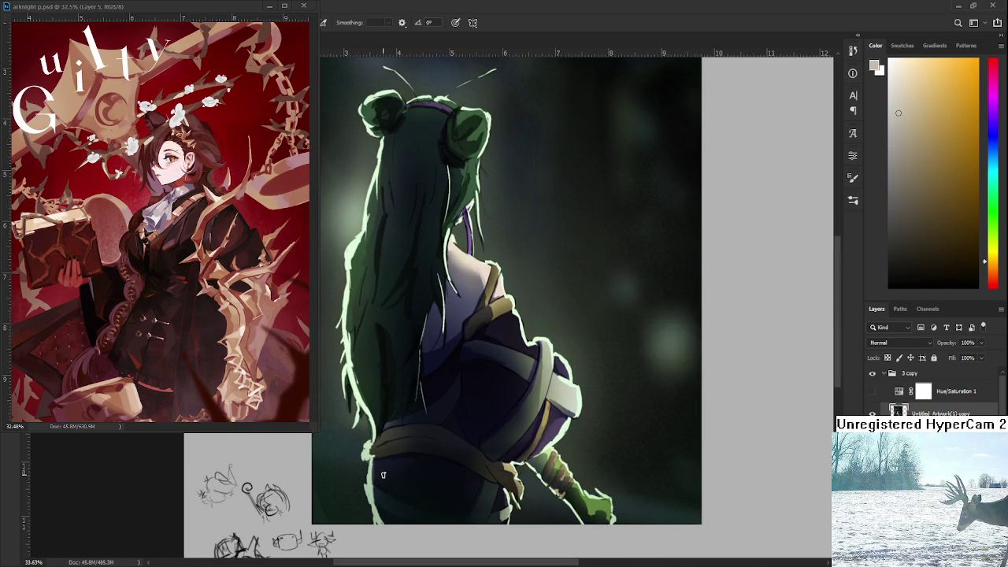
{"action": "left_click", "coordinate": [384, 475], "text": "alt"}
{"action": "mouse_move", "coordinate": [376, 460]}
{"action": "left_mouse_down"}
{"action": "mouse_move", "coordinate": [368, 488]}
{"action": "mouse_move", "coordinate": [380, 527]}
{"action": "left_mouse_up"}
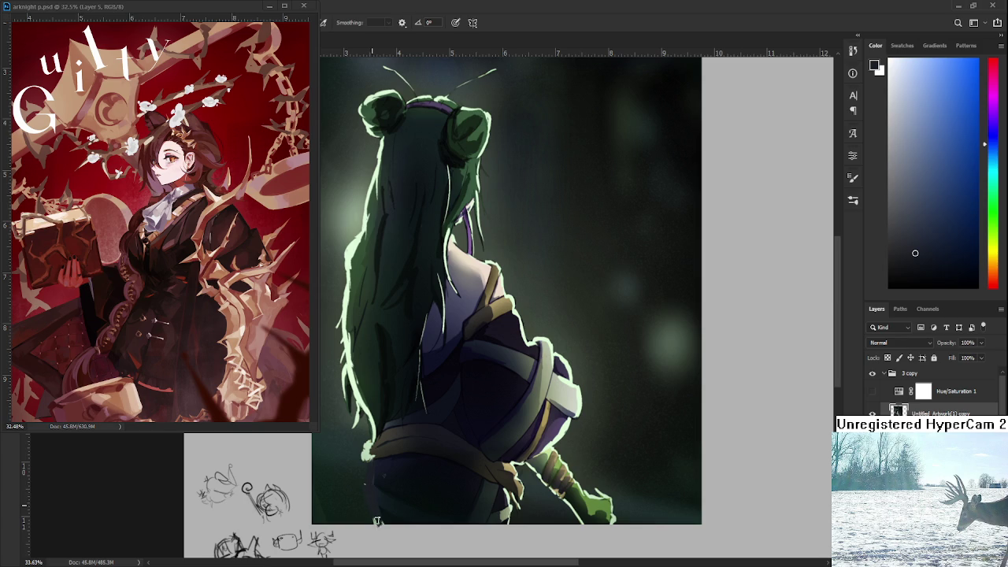
{"action": "left_click", "coordinate": [374, 454], "text": "alt"}
{"action": "mouse_move", "coordinate": [375, 441]}
{"action": "left_mouse_down"}
{"action": "mouse_move", "coordinate": [364, 457]}
{"action": "mouse_move", "coordinate": [376, 403]}
{"action": "mouse_move", "coordinate": [357, 389]}
{"action": "mouse_move", "coordinate": [350, 357]}
{"action": "left_mouse_up"}
{"action": "left_click", "coordinate": [370, 441], "text": "alt"}
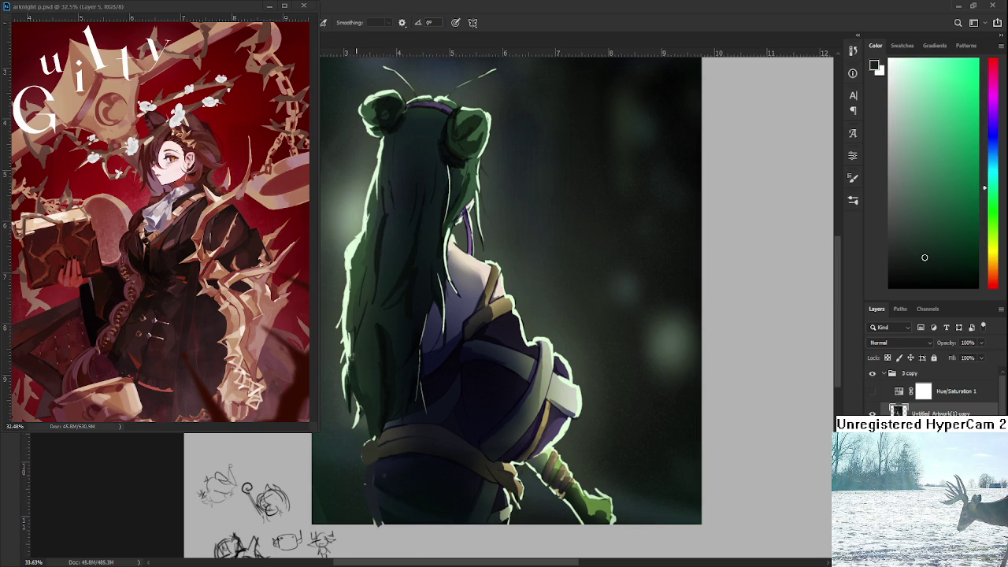
{"action": "mouse_move", "coordinate": [351, 426]}
{"action": "left_mouse_down"}
{"action": "mouse_move", "coordinate": [359, 400]}
{"action": "mouse_move", "coordinate": [346, 361]}
{"action": "mouse_move", "coordinate": [348, 433]}
{"action": "left_mouse_up"}
Darken the lit left edge of the hair with dark sampled strokes
{"action": "scroll", "coordinate": [360, 401], "scroll_direction": "up", "scroll_amount": 2}
{"action": "left_click_drag", "start_coordinate": [345, 399], "coordinate": [350, 430]}
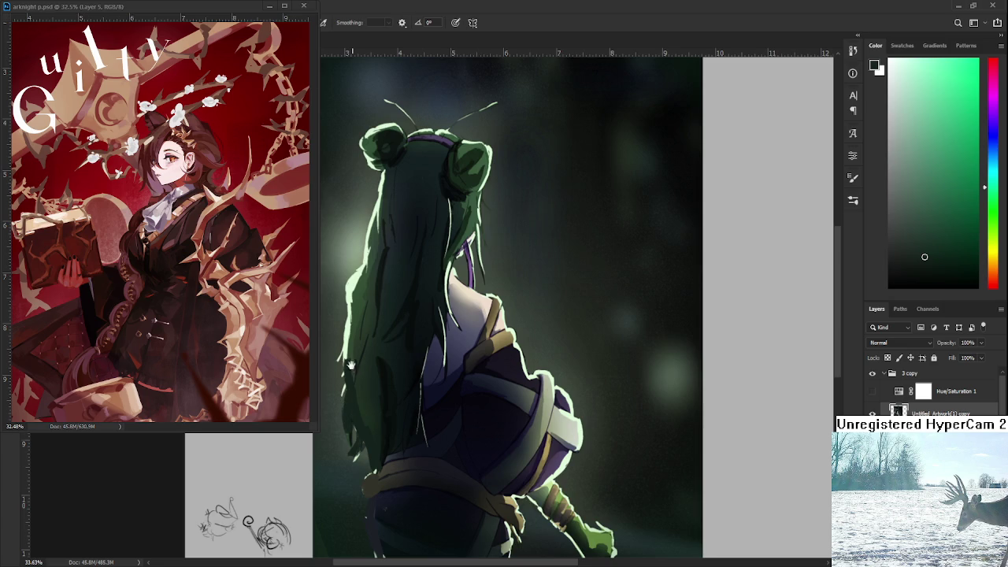
{"action": "scroll", "coordinate": [353, 370], "scroll_direction": "up", "scroll_amount": 3}
{"action": "left_click", "coordinate": [353, 372], "text": "alt"}
{"action": "left_click_drag", "start_coordinate": [352, 372], "coordinate": [346, 416]}
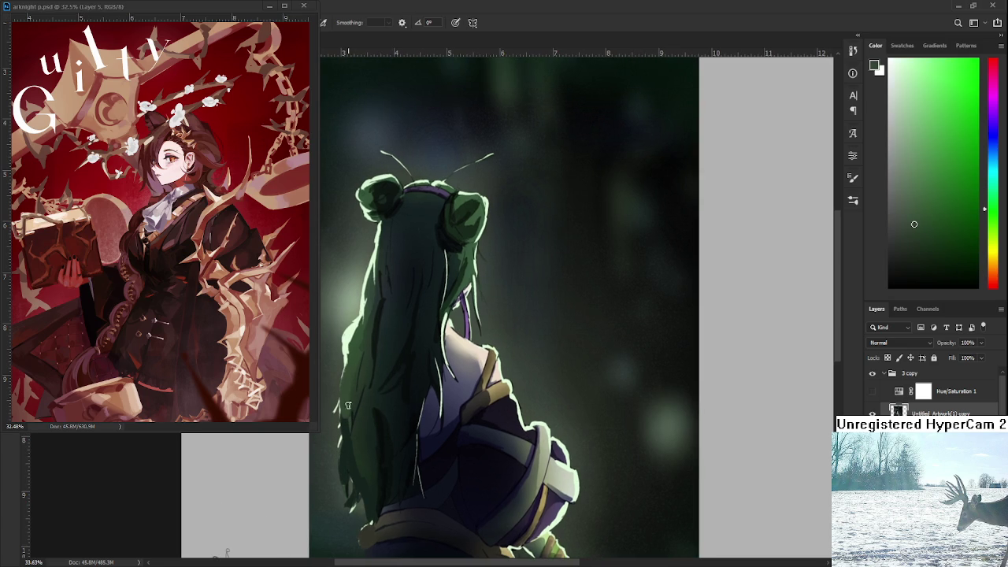
{"action": "left_click_drag", "start_coordinate": [419, 393], "coordinate": [401, 382]}
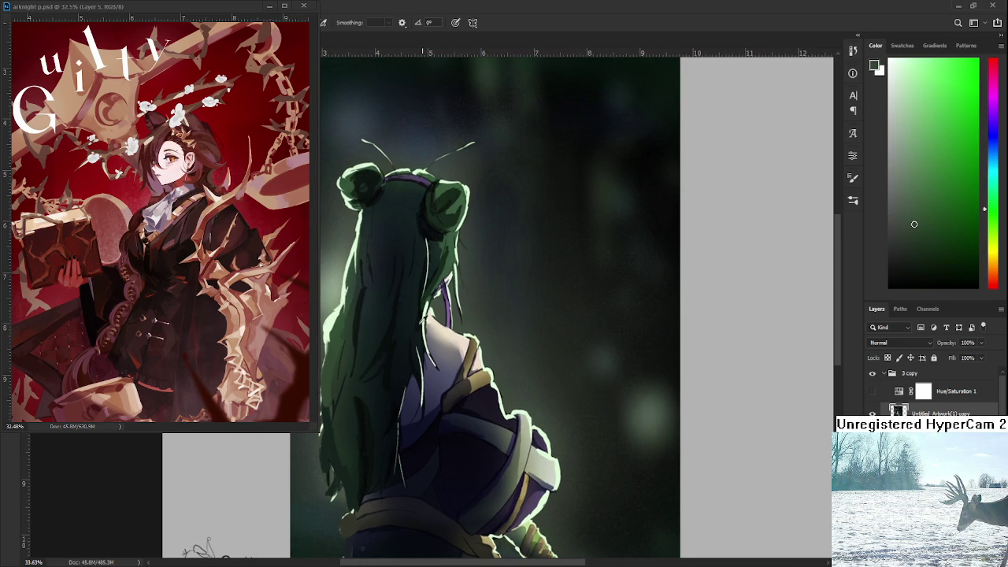
{"action": "left_click", "coordinate": [417, 317], "text": "alt"}
{"action": "left_click", "coordinate": [433, 293], "text": "alt"}
{"action": "mouse_move", "coordinate": [426, 292]}
{"action": "left_mouse_down"}
{"action": "mouse_move", "coordinate": [428, 350]}
{"action": "mouse_move", "coordinate": [415, 414]}
{"action": "mouse_move", "coordinate": [397, 430]}
{"action": "left_mouse_up"}
{"action": "left_click", "coordinate": [414, 356], "text": "alt"}
{"action": "left_click", "coordinate": [392, 408], "text": "alt"}
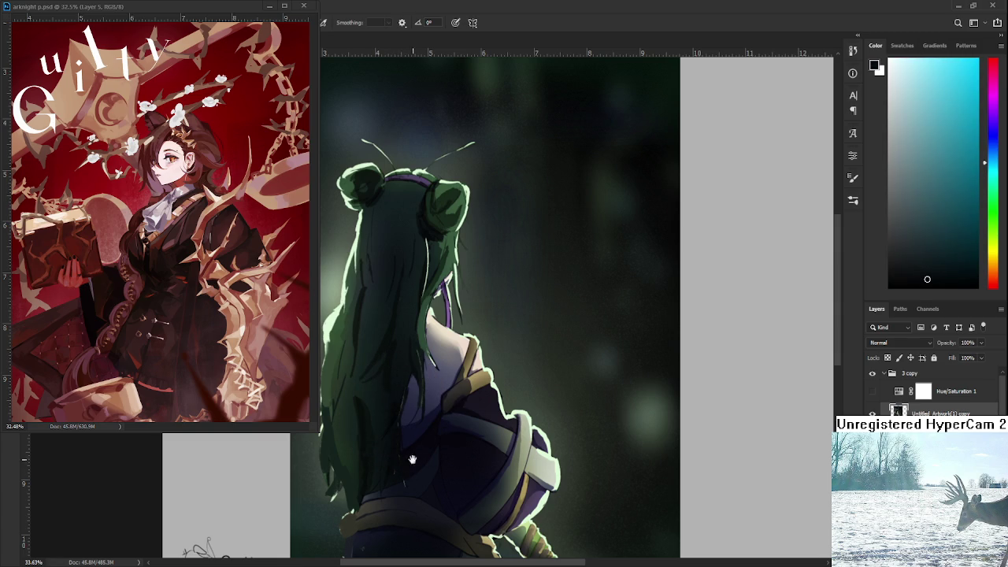
Paint a short dark purple stroke along the shoulder edge
{"action": "left_click_drag", "start_coordinate": [405, 465], "coordinate": [367, 465]}
{"action": "left_click", "coordinate": [460, 415], "text": "alt"}
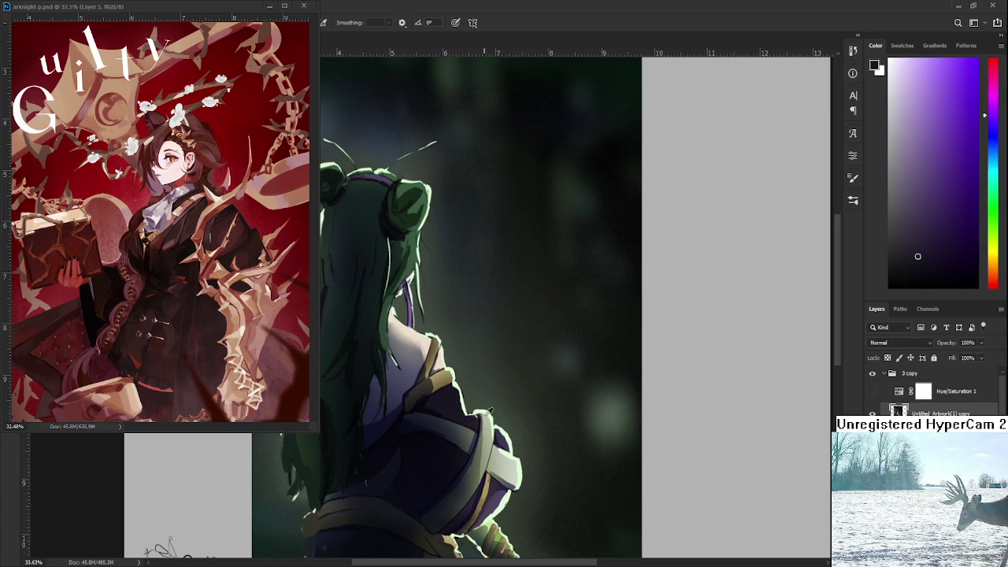
{"action": "left_click", "coordinate": [484, 411], "text": "alt"}
{"action": "left_click", "coordinate": [505, 426], "text": "alt"}
{"action": "left_click_drag", "start_coordinate": [500, 427], "coordinate": [515, 457]}
{"action": "left_click", "coordinate": [512, 455], "text": "alt"}
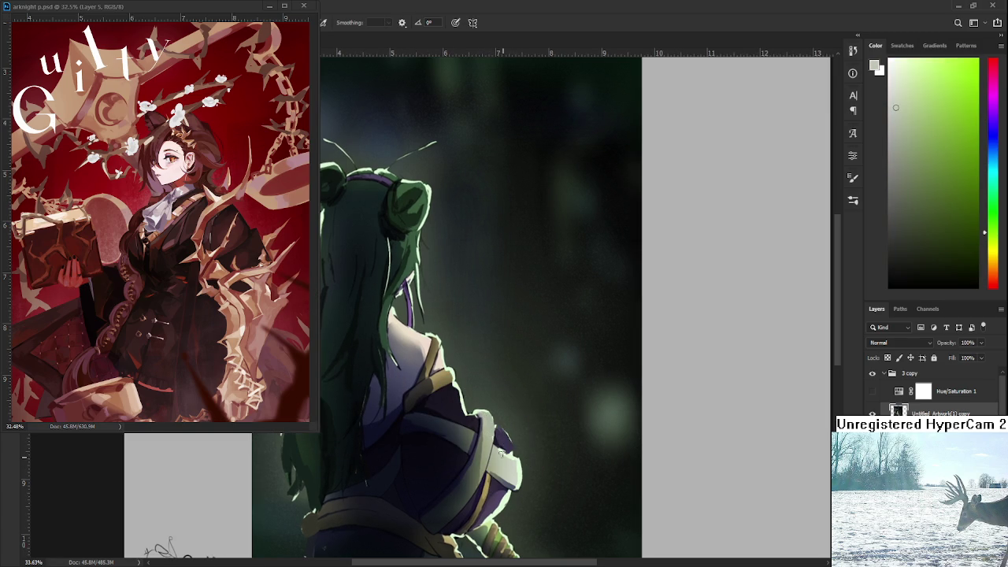
Add tan yellow-brown touches near the belt tie and sword hilt
{"action": "left_click_drag", "start_coordinate": [511, 473], "coordinate": [522, 402]}
{"action": "left_click", "coordinate": [472, 475], "text": "alt"}
{"action": "mouse_move", "coordinate": [472, 475]}
{"action": "left_mouse_down"}
{"action": "mouse_move", "coordinate": [479, 448]}
{"action": "mouse_move", "coordinate": [480, 482]}
{"action": "mouse_move", "coordinate": [490, 468]}
{"action": "left_mouse_up"}
{"action": "left_click", "coordinate": [478, 449], "text": "alt"}
{"action": "left_click", "coordinate": [476, 465], "text": "alt"}
{"action": "left_click", "coordinate": [476, 447], "text": "alt"}
{"action": "left_click", "coordinate": [504, 421], "text": "alt"}
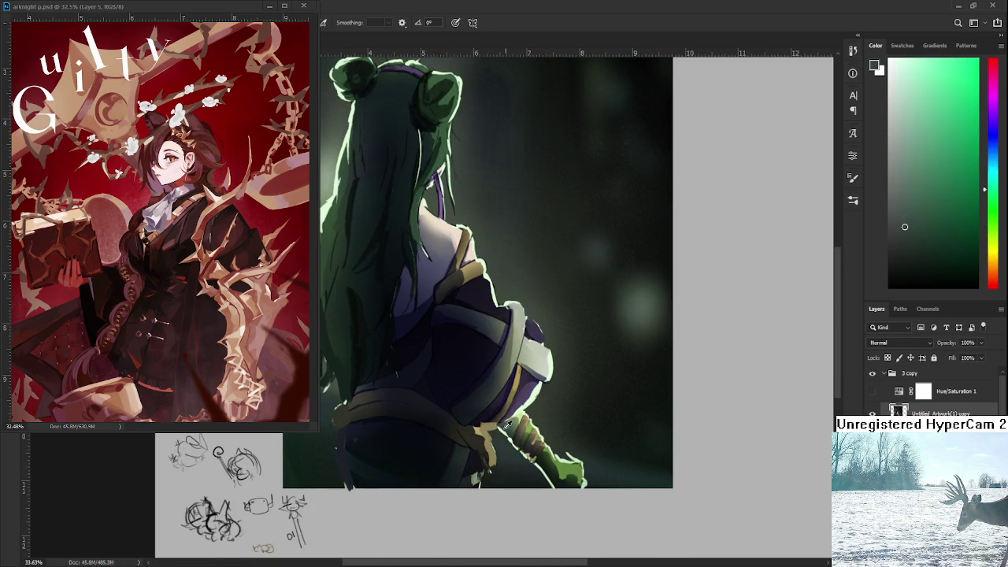
Pick greens near the sword plus pale mint and dark purple from the shoulder and sleeve
{"action": "left_click", "coordinate": [541, 452], "text": "alt"}
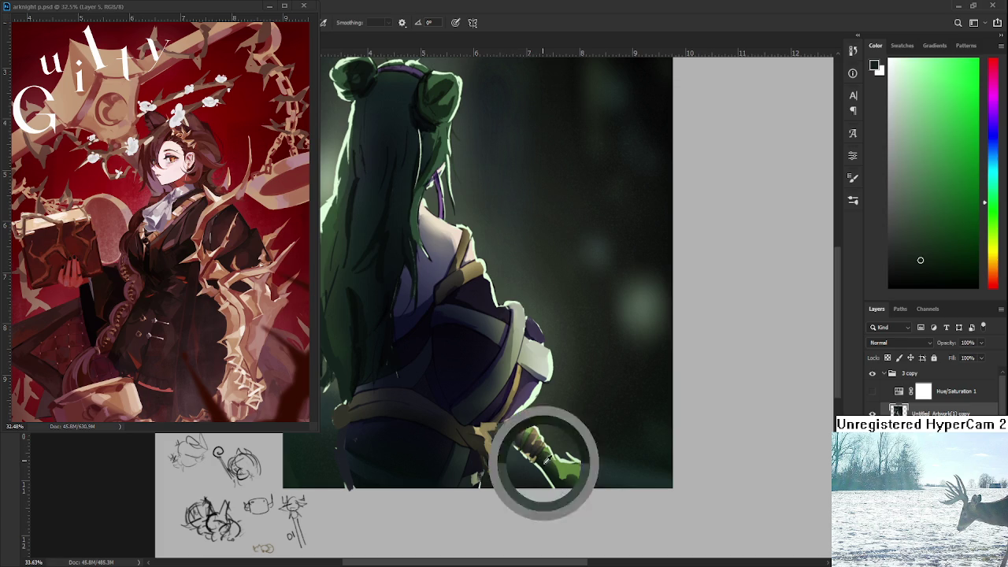
{"action": "left_click", "coordinate": [571, 471], "text": "alt"}
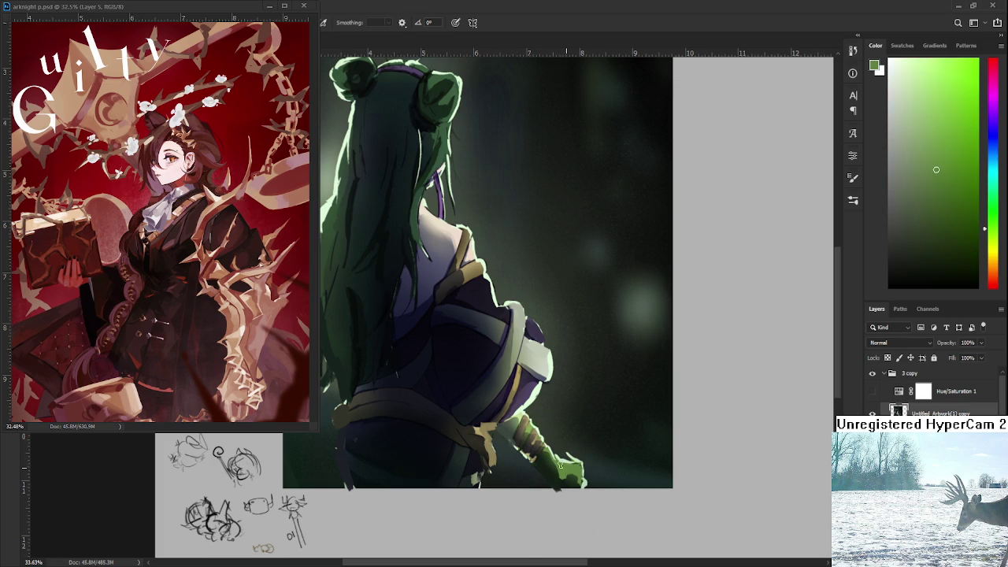
{"action": "scroll", "coordinate": [584, 485], "scroll_direction": "up", "scroll_amount": 2}
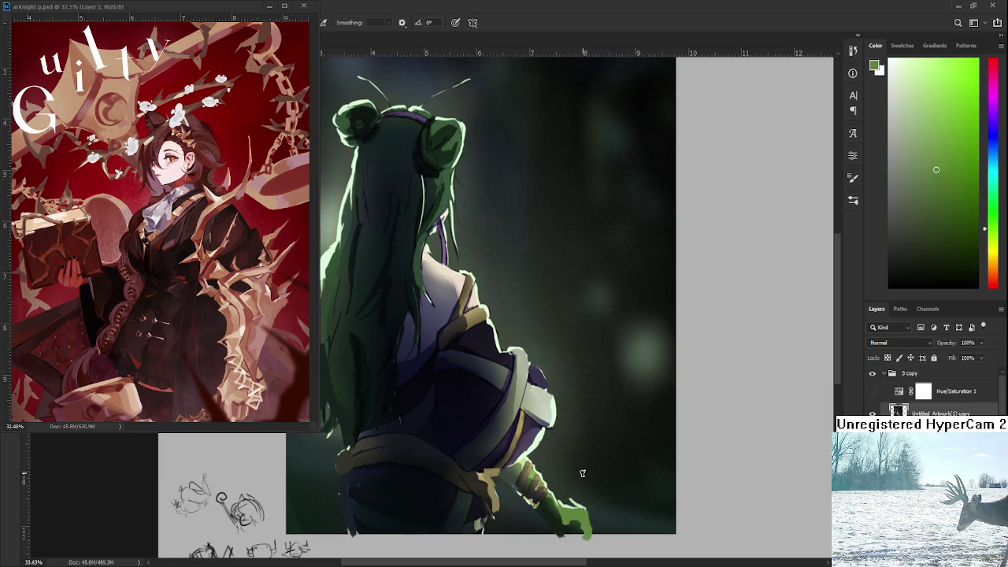
{"action": "left_click", "coordinate": [548, 494], "text": "alt"}
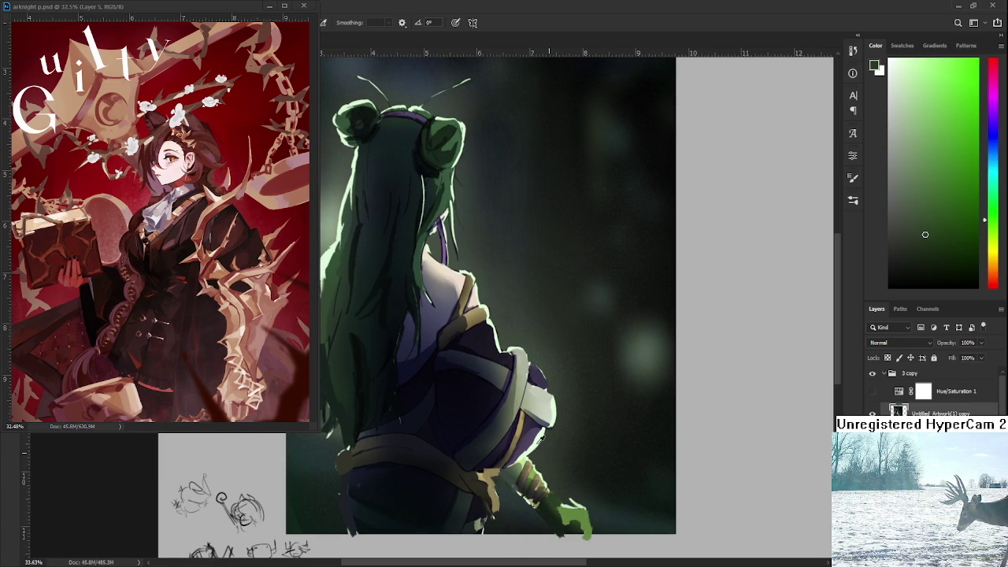
{"action": "left_click", "coordinate": [533, 441], "text": "alt"}
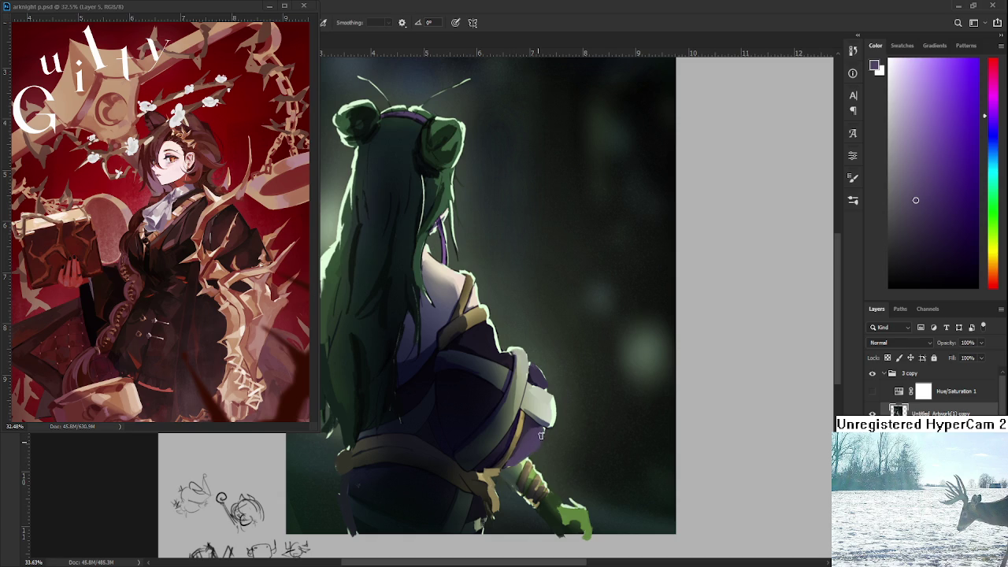
{"action": "left_click", "coordinate": [549, 406], "text": "alt"}
{"action": "left_click", "coordinate": [554, 404], "text": "alt"}
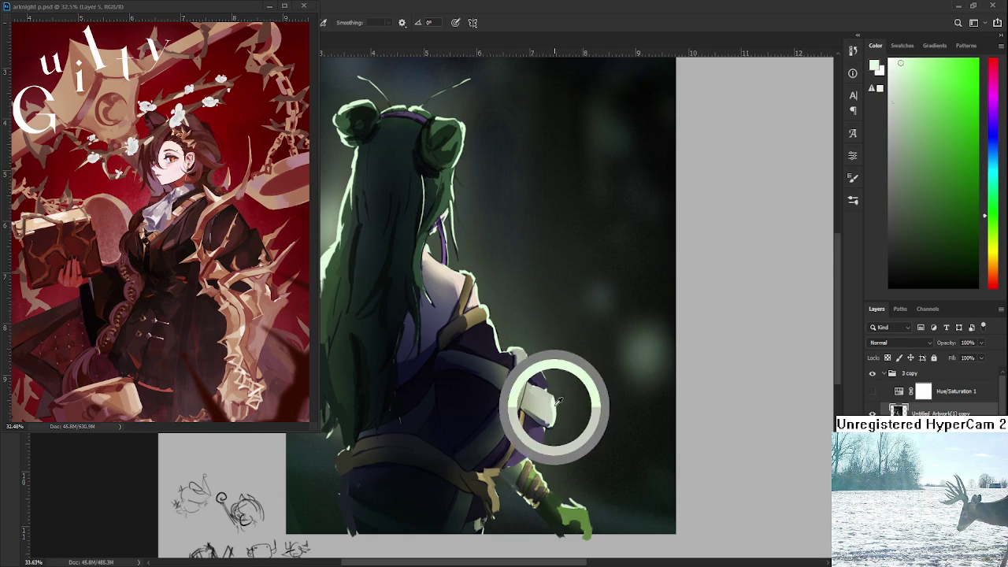
{"action": "left_click", "coordinate": [534, 379], "text": "alt"}
{"action": "left_click", "coordinate": [525, 453], "text": "alt"}
{"action": "left_click", "coordinate": [529, 465], "text": "alt"}
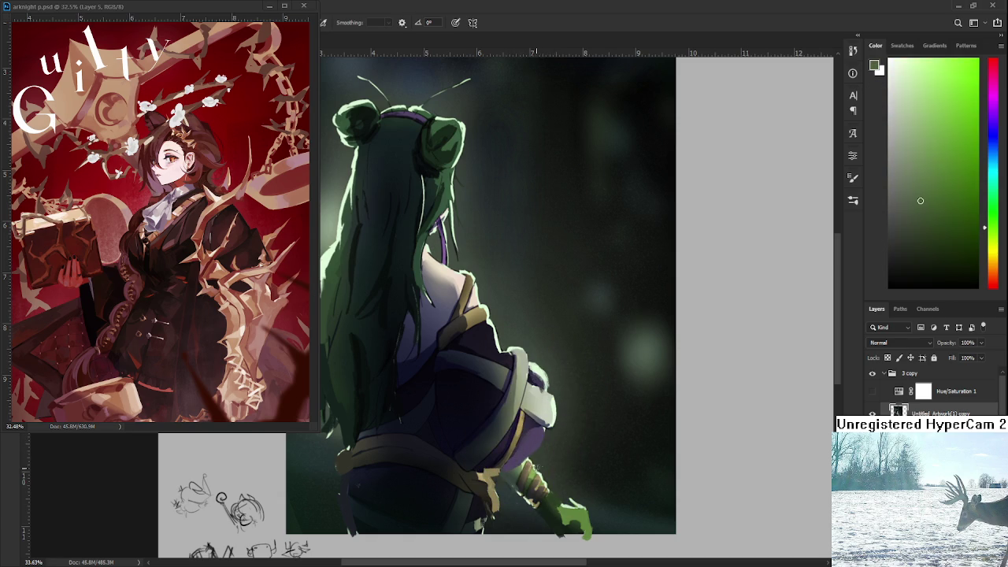
{"action": "scroll", "coordinate": [543, 457], "scroll_direction": "up", "scroll_amount": 3}
{"action": "left_click_drag", "start_coordinate": [547, 438], "coordinate": [553, 460]}
{"action": "left_click", "coordinate": [512, 389], "text": "alt"}
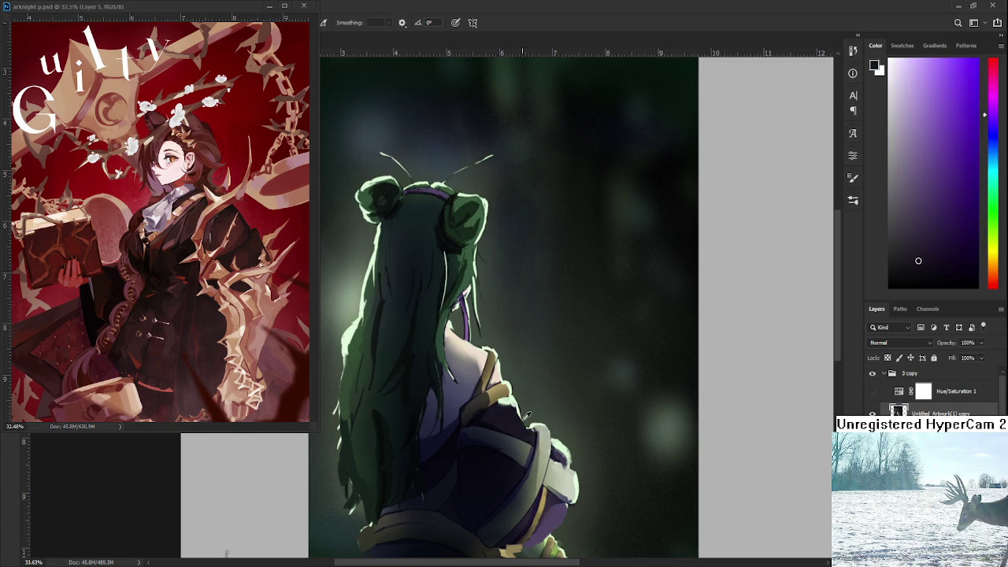
Sample pale green from the hair and paint a light highlight down a hair strand
{"action": "left_click", "coordinate": [523, 423], "text": "alt"}
{"action": "scroll", "coordinate": [472, 378], "scroll_direction": "up", "scroll_amount": 2}
{"action": "left_click", "coordinate": [455, 362], "text": "alt"}
{"action": "key", "text": "b"}
{"action": "left_click", "coordinate": [454, 362], "text": "alt"}
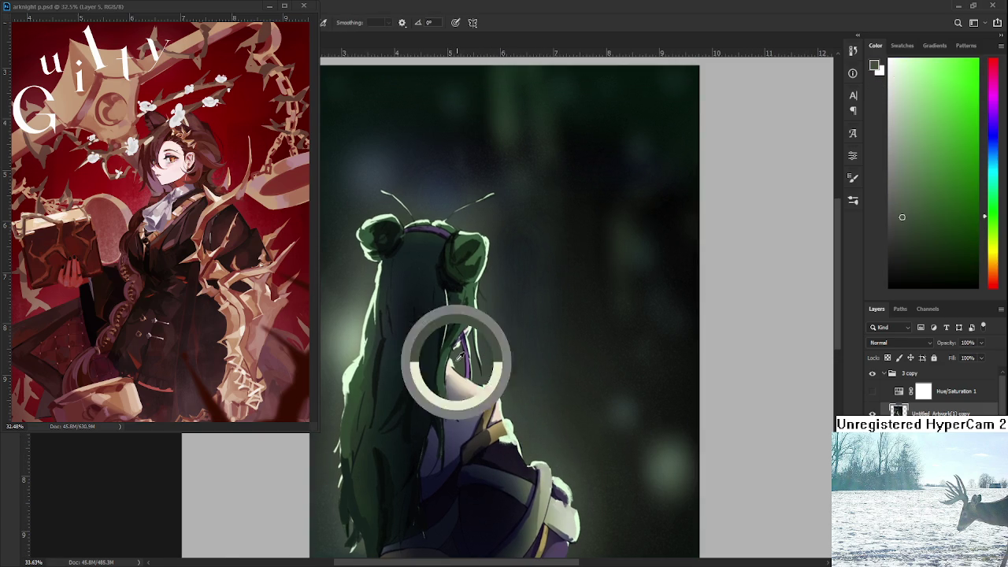
{"action": "left_click", "coordinate": [439, 360], "text": "alt"}
{"action": "left_click", "coordinate": [352, 374], "text": "alt"}
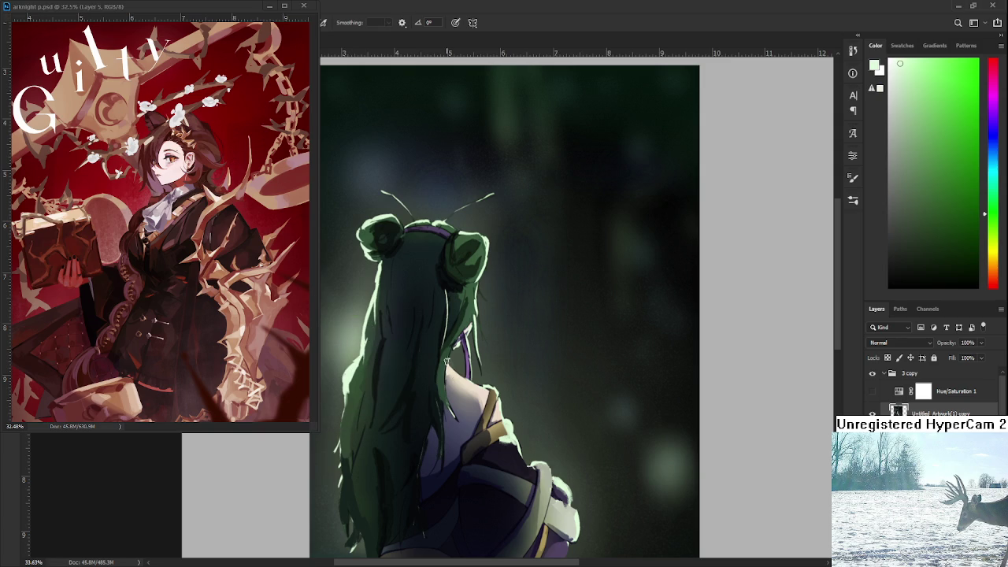
{"action": "left_click", "coordinate": [483, 391], "text": "alt"}
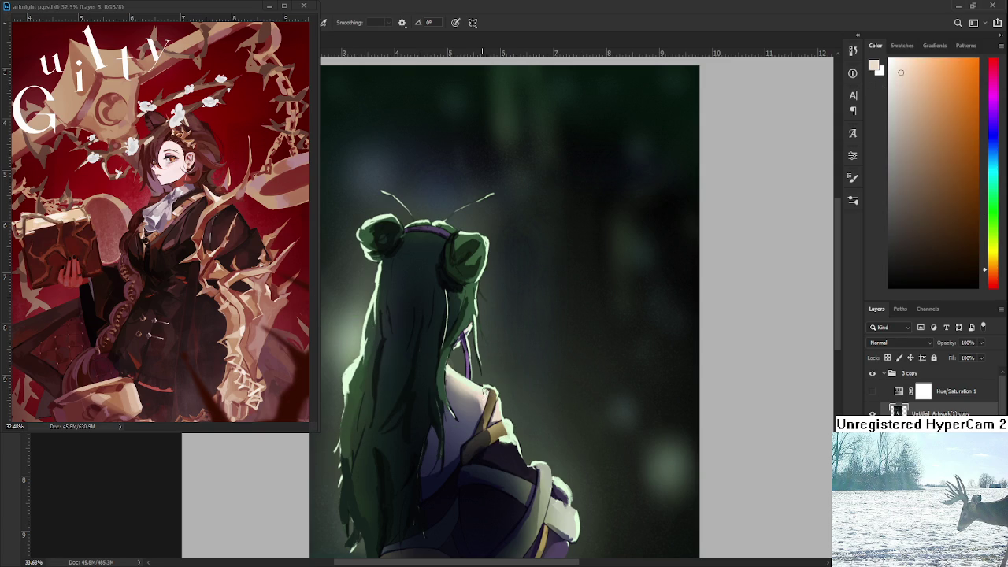
{"action": "scroll", "coordinate": [473, 392], "scroll_direction": "up", "scroll_amount": 3}
{"action": "left_click", "coordinate": [455, 399], "text": "alt"}
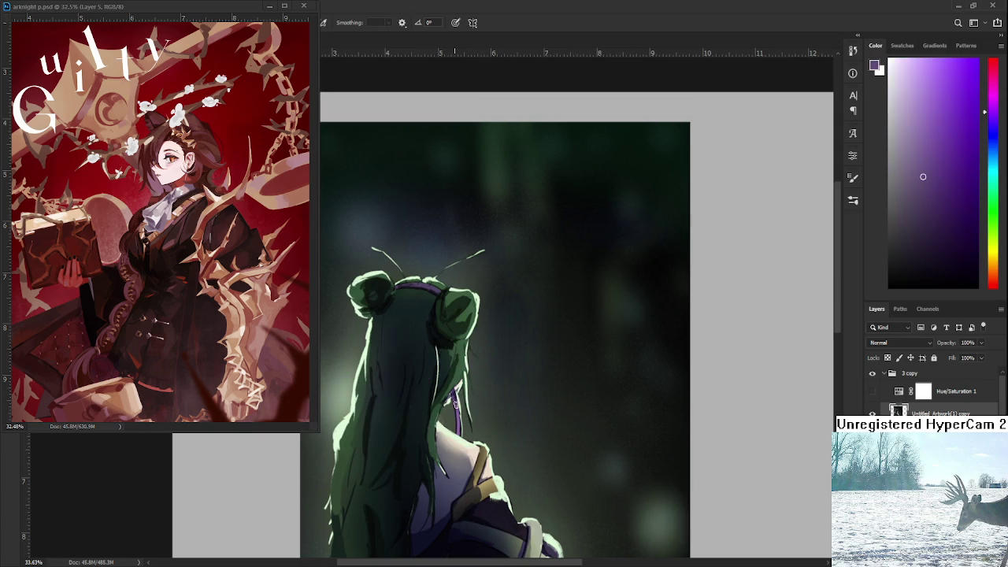
{"action": "left_click", "coordinate": [464, 373], "text": "alt"}
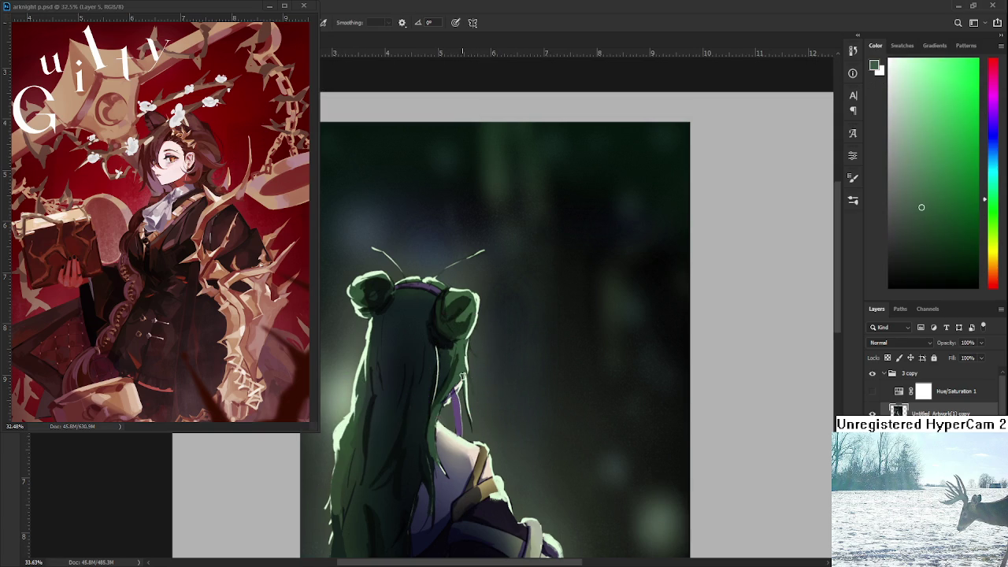
{"action": "left_click", "coordinate": [465, 360], "text": "alt"}
{"action": "left_click_drag", "start_coordinate": [467, 382], "coordinate": [473, 421]}
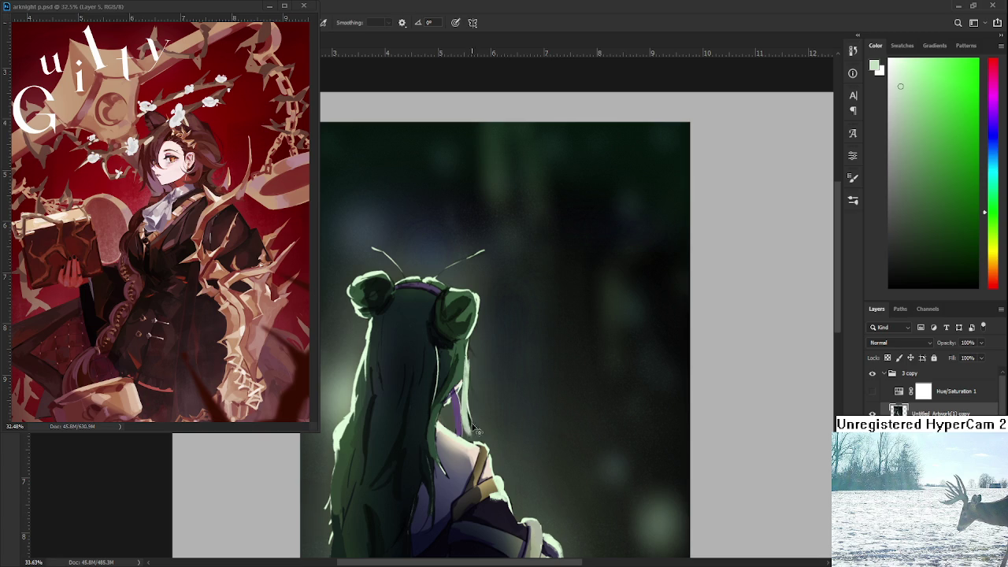
Sample dark and brighter greens from the right hair bun, then view the lower body
{"action": "scroll", "coordinate": [468, 366], "scroll_direction": "up", "scroll_amount": 1}
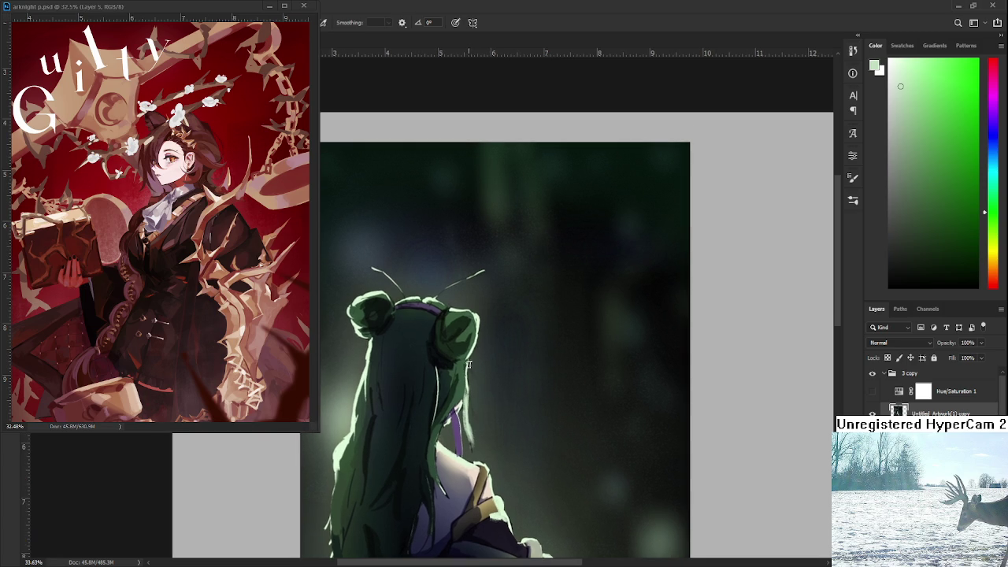
{"action": "left_click_drag", "start_coordinate": [474, 367], "coordinate": [479, 416]}
{"action": "left_click", "coordinate": [423, 351], "text": "alt"}
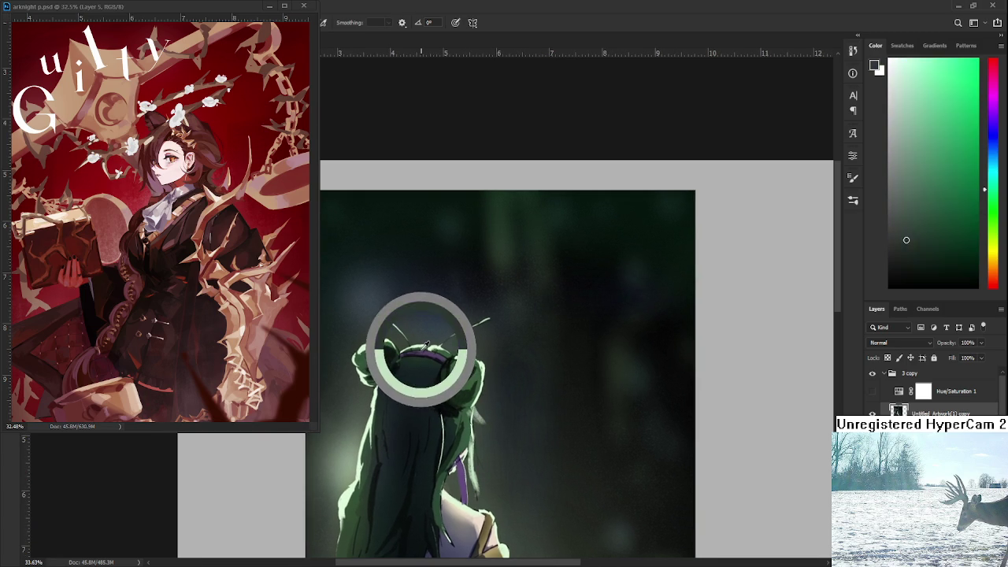
{"action": "left_click", "coordinate": [461, 363], "text": "alt"}
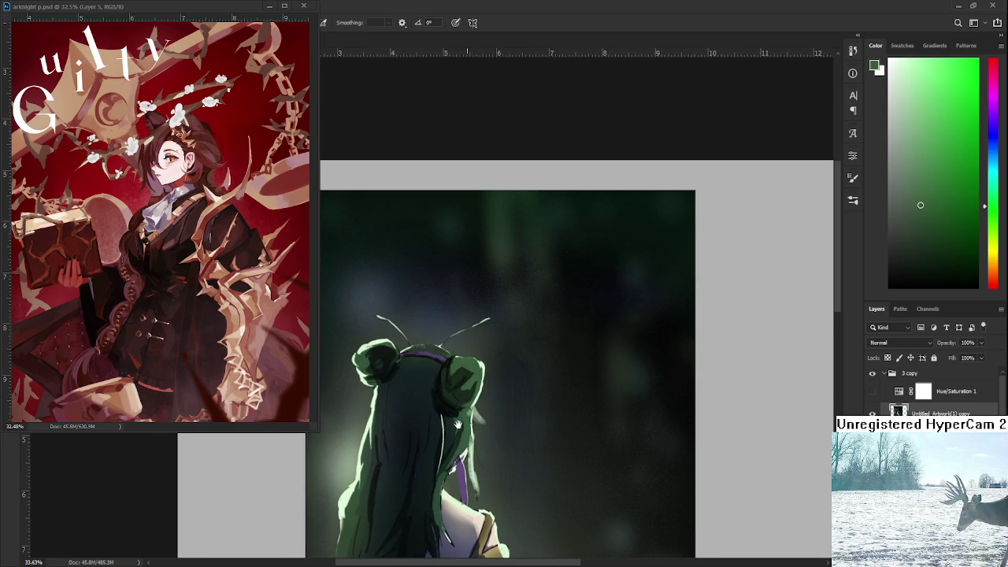
{"action": "scroll", "coordinate": [473, 370], "scroll_direction": "down", "scroll_amount": 5}
{"action": "left_click_drag", "start_coordinate": [471, 341], "coordinate": [480, 298]}
{"action": "scroll", "coordinate": [490, 293], "scroll_direction": "down", "scroll_amount": 2}
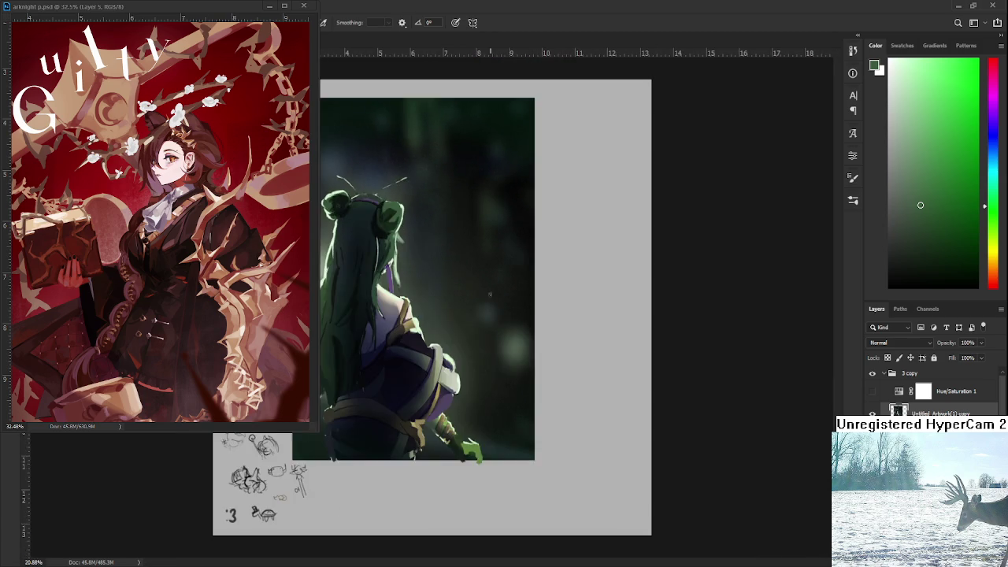
Toggle the rim-light layer on and off repeatedly to compare the forest painting
{"action": "scroll", "coordinate": [490, 293], "scroll_direction": "down", "scroll_amount": 2}
{"action": "scroll", "coordinate": [481, 237], "scroll_direction": "down", "scroll_amount": 1}
{"action": "scroll", "coordinate": [470, 298], "scroll_direction": "up", "scroll_amount": 2}
{"action": "scroll", "coordinate": [470, 298], "scroll_direction": "up", "scroll_amount": 2}
{"action": "scroll", "coordinate": [589, 364], "scroll_direction": "down", "scroll_amount": 1}
{"action": "scroll", "coordinate": [498, 419], "scroll_direction": "down", "scroll_amount": 1}
{"action": "scroll", "coordinate": [498, 419], "scroll_direction": "up", "scroll_amount": 1}
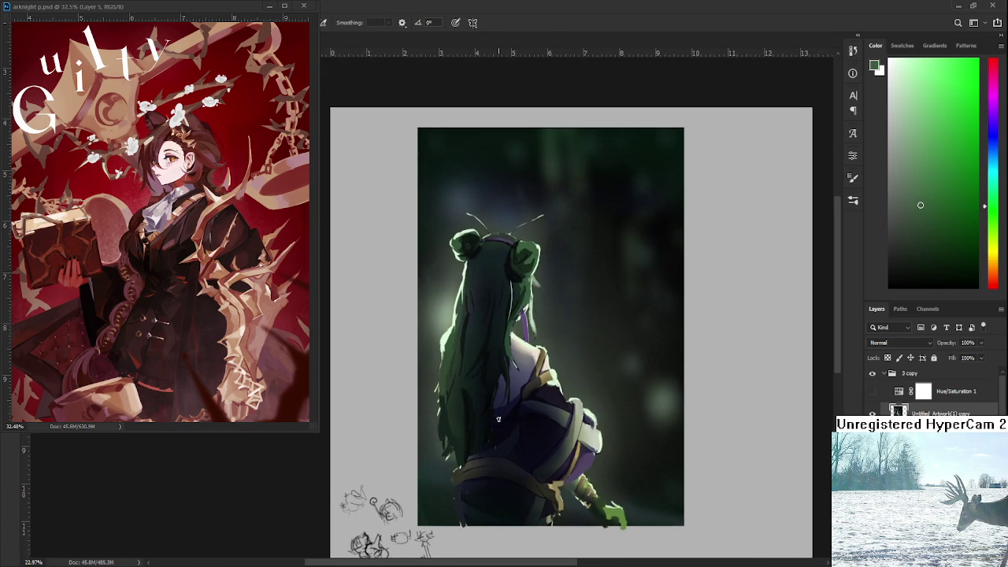
{"action": "left_click", "coordinate": [872, 413]}
{"action": "left_click", "coordinate": [872, 413]}
{"action": "left_click", "coordinate": [872, 413]}
{"action": "left_click", "coordinate": [872, 412]}
{"action": "left_click", "coordinate": [872, 413]}
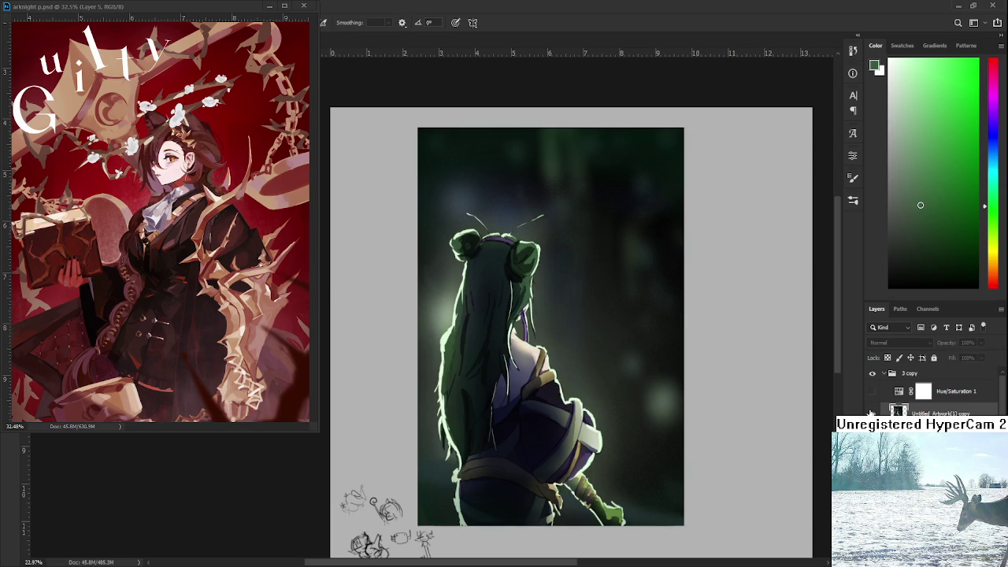
{"action": "left_click", "coordinate": [873, 412]}
{"action": "left_click", "coordinate": [872, 413]}
{"action": "left_click", "coordinate": [872, 413]}
{"action": "left_click", "coordinate": [872, 413]}
{"action": "left_click", "coordinate": [873, 412]}
{"action": "left_click", "coordinate": [872, 413]}
{"action": "left_click", "coordinate": [872, 413]}
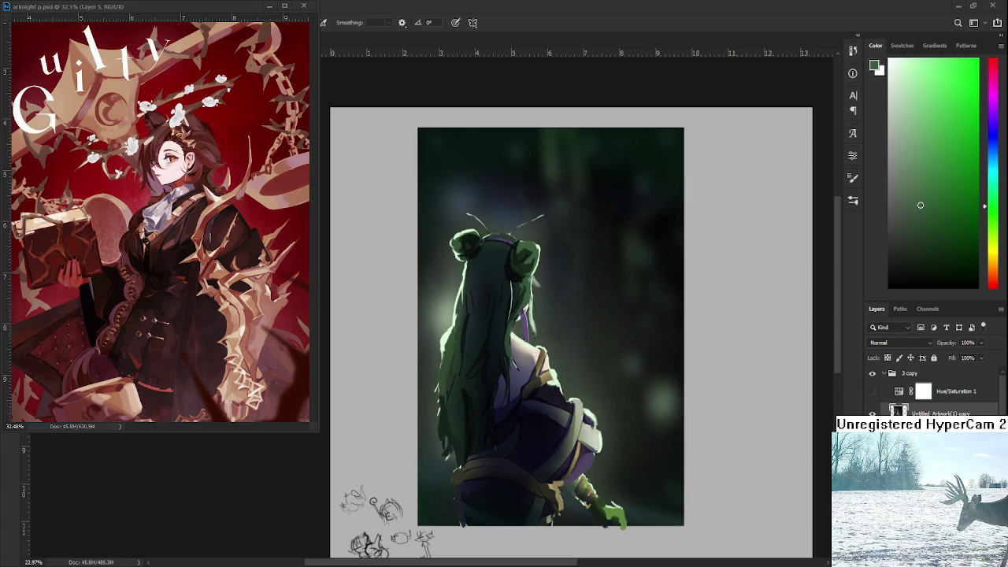
Reposition the painting and turn on Hue/Saturation 1 to view it in greyscale
{"action": "left_click_drag", "start_coordinate": [552, 315], "coordinate": [539, 281]}
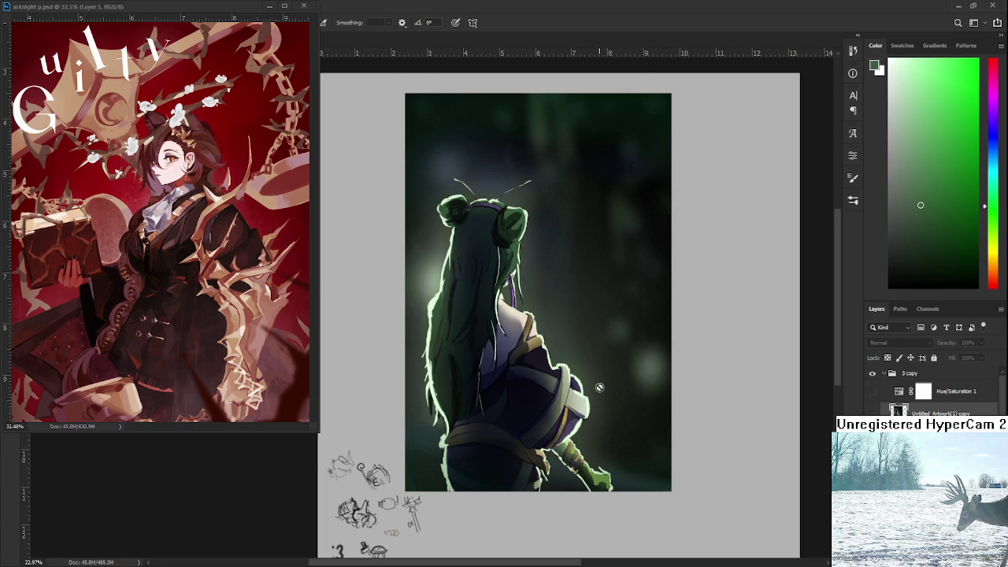
{"action": "scroll", "coordinate": [601, 388], "scroll_direction": "up", "scroll_amount": 2}
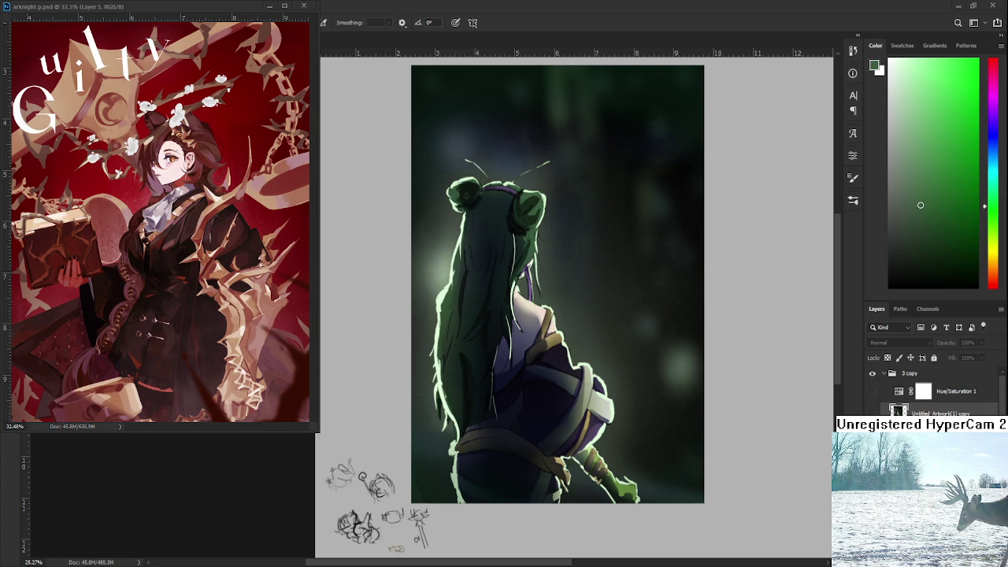
{"action": "left_click", "coordinate": [872, 390]}
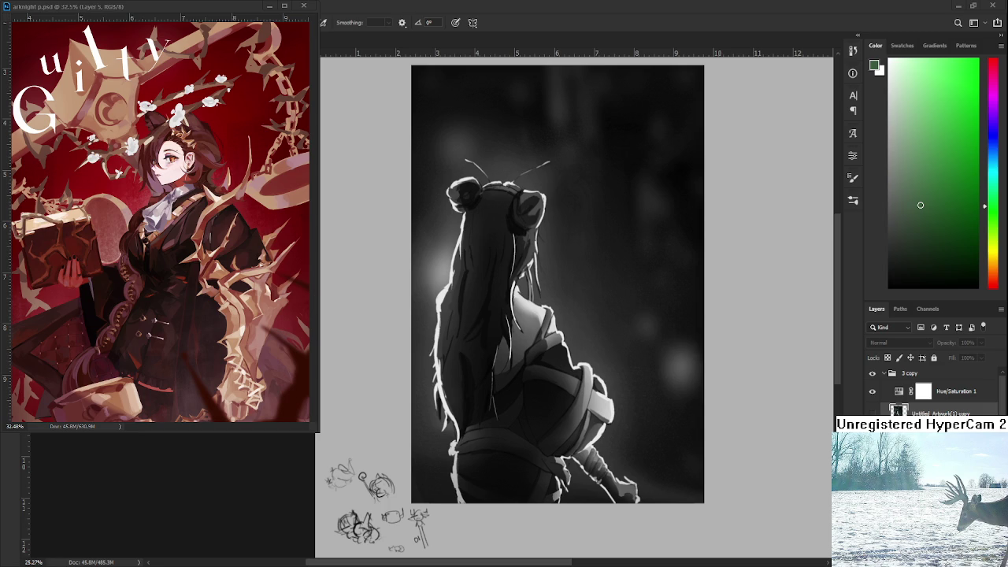
Hide Hue/Saturation 1 and zoom in on the knight's head in full colour
{"action": "scroll", "coordinate": [471, 385], "scroll_direction": "down", "scroll_amount": 5}
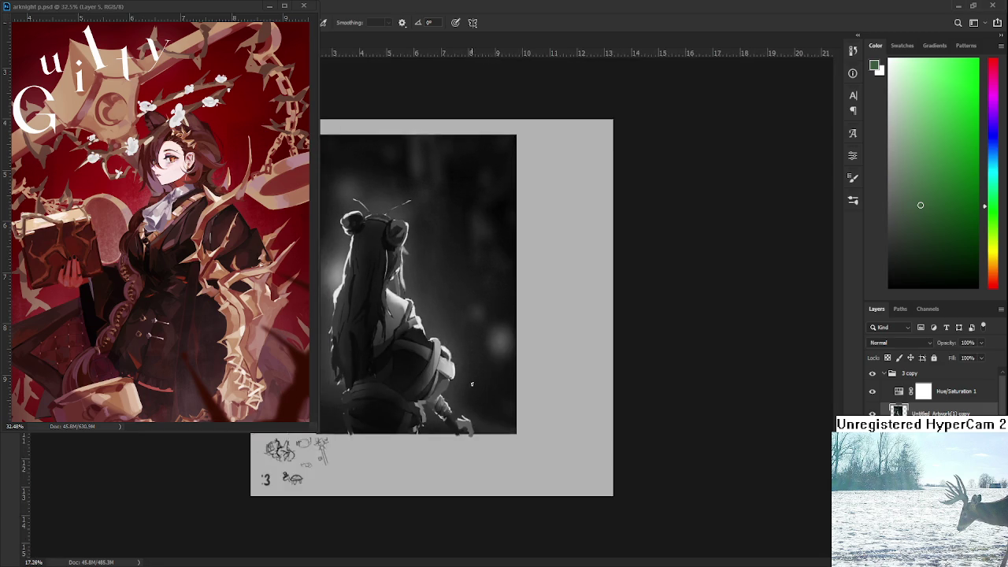
{"action": "scroll", "coordinate": [472, 386], "scroll_direction": "down", "scroll_amount": 1}
{"action": "scroll", "coordinate": [471, 385], "scroll_direction": "up", "scroll_amount": 1}
{"action": "scroll", "coordinate": [467, 403], "scroll_direction": "up", "scroll_amount": 1}
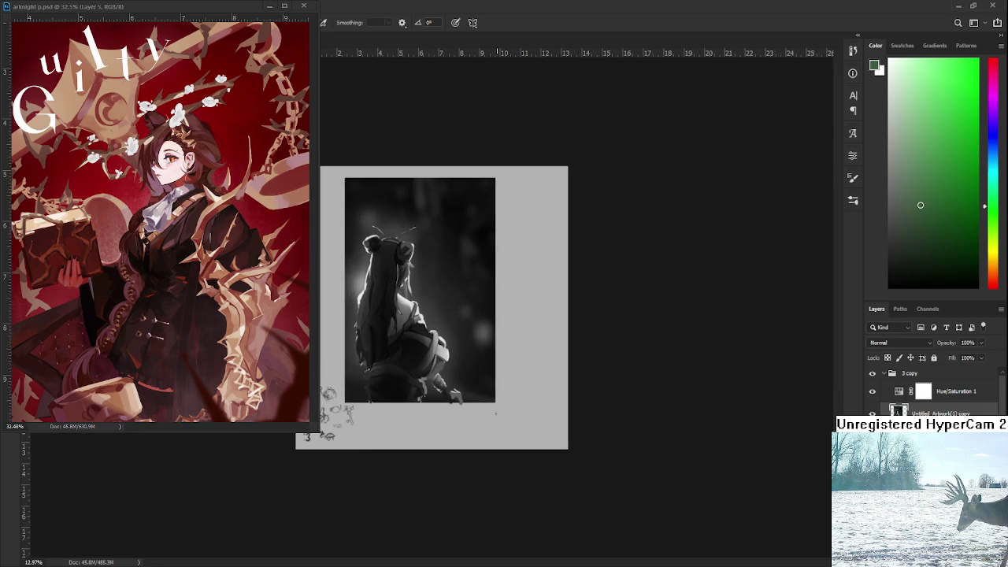
{"action": "scroll", "coordinate": [513, 405], "scroll_direction": "up", "scroll_amount": 1}
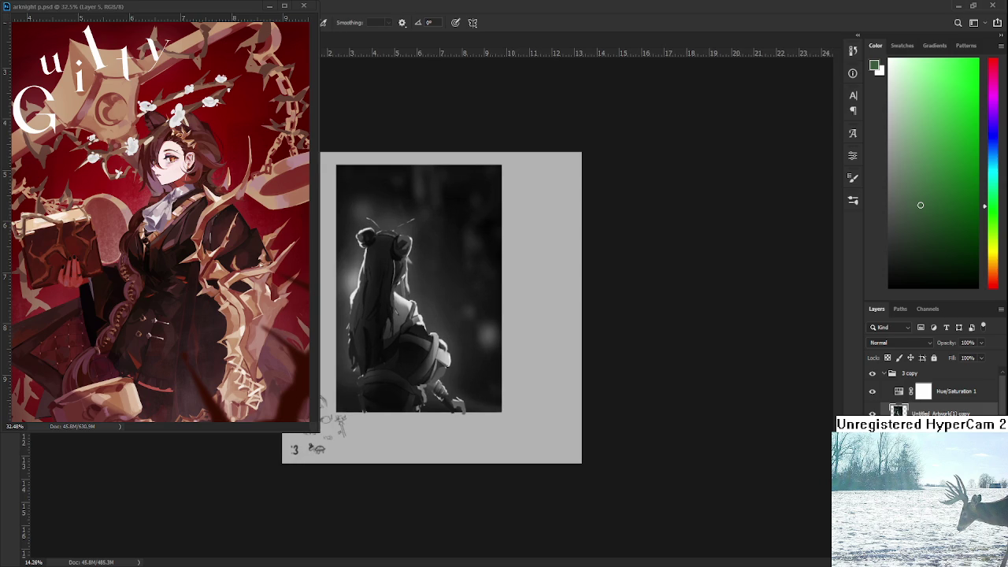
{"action": "left_click", "coordinate": [872, 391]}
{"action": "scroll", "coordinate": [430, 310], "scroll_direction": "up", "scroll_amount": 3}
{"action": "scroll", "coordinate": [452, 300], "scroll_direction": "up", "scroll_amount": 3}
{"action": "scroll", "coordinate": [453, 300], "scroll_direction": "up", "scroll_amount": 3}
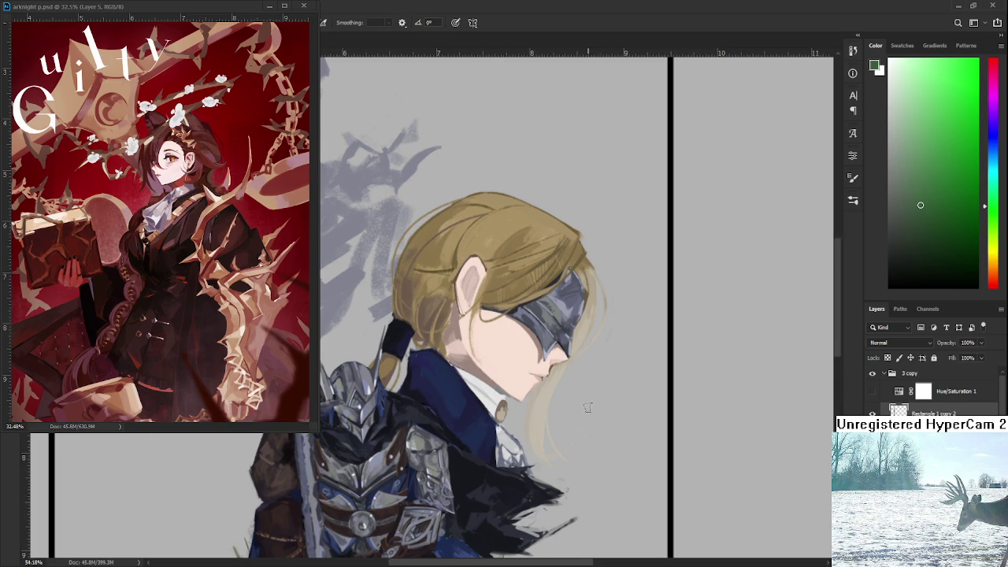
{"action": "scroll", "coordinate": [587, 405], "scroll_direction": "down", "scroll_amount": 3}
{"action": "scroll", "coordinate": [587, 405], "scroll_direction": "up", "scroll_amount": 6}
{"action": "scroll", "coordinate": [543, 413], "scroll_direction": "down", "scroll_amount": 2}
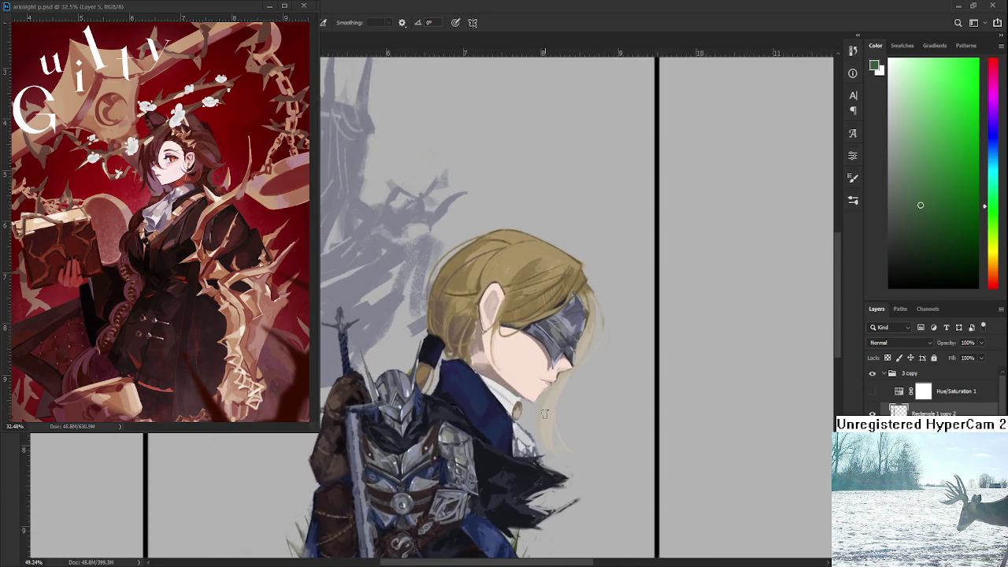
{"action": "scroll", "coordinate": [544, 413], "scroll_direction": "down", "scroll_amount": 1}
{"action": "scroll", "coordinate": [544, 414], "scroll_direction": "up", "scroll_amount": 2}
{"action": "scroll", "coordinate": [544, 413], "scroll_direction": "up", "scroll_amount": 2}
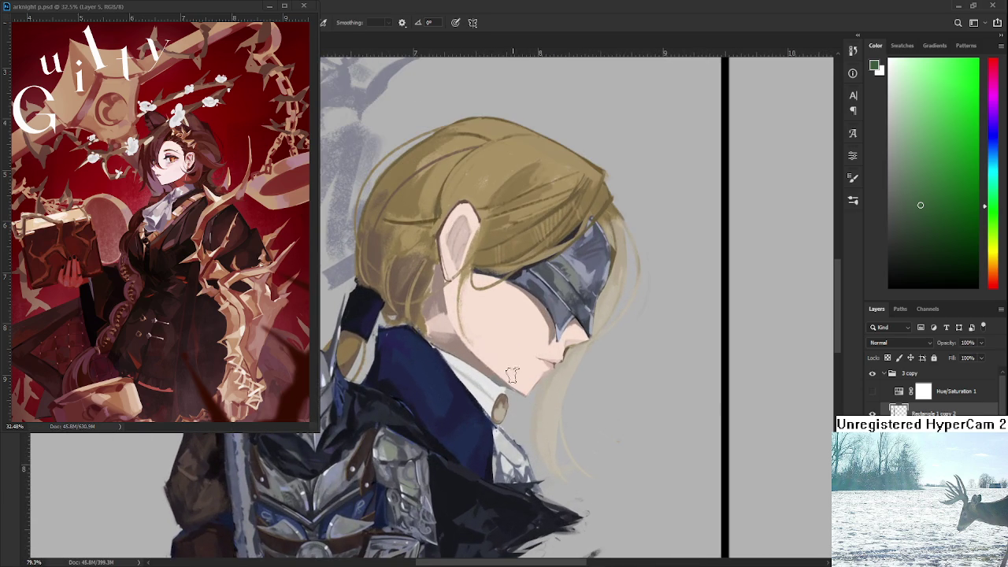
{"action": "scroll", "coordinate": [503, 347], "scroll_direction": "down", "scroll_amount": 2}
{"action": "scroll", "coordinate": [531, 338], "scroll_direction": "down", "scroll_amount": 3}
{"action": "scroll", "coordinate": [531, 343], "scroll_direction": "up", "scroll_amount": 1}
{"action": "scroll", "coordinate": [532, 355], "scroll_direction": "up", "scroll_amount": 1}
{"action": "scroll", "coordinate": [534, 379], "scroll_direction": "up", "scroll_amount": 1}
{"action": "left_click_drag", "start_coordinate": [533, 379], "coordinate": [561, 367]}
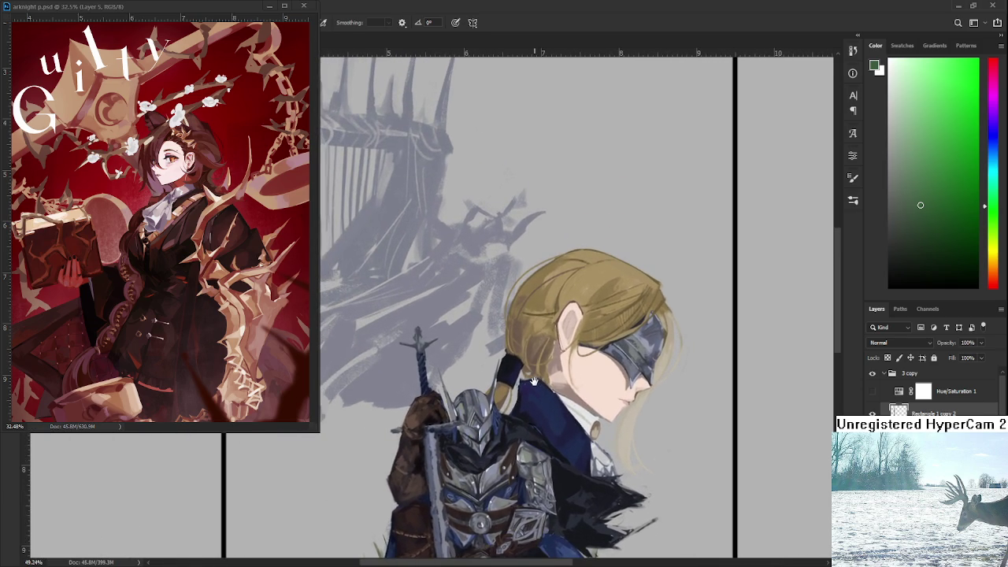
{"action": "scroll", "coordinate": [544, 339], "scroll_direction": "down", "scroll_amount": 1}
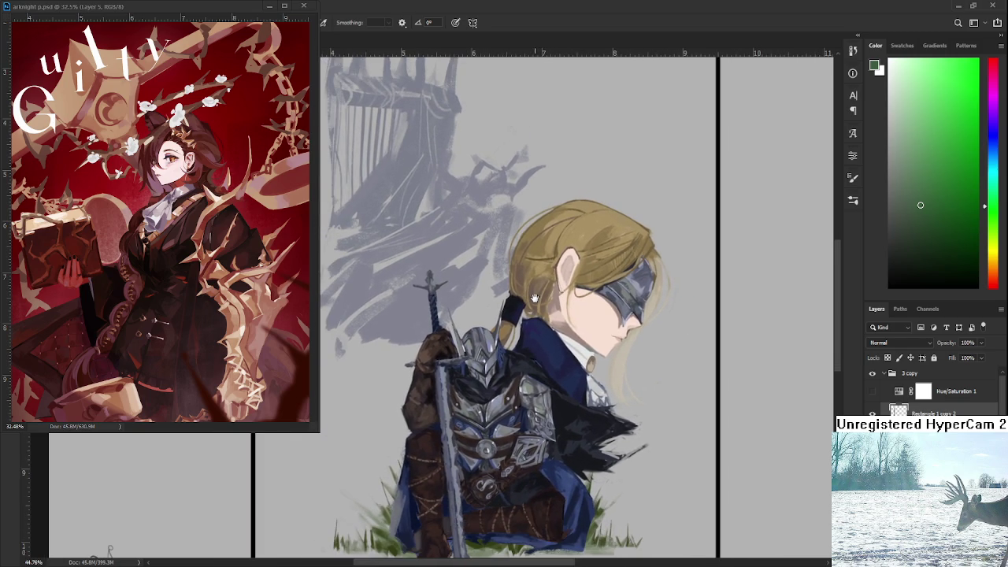
{"action": "left_click_drag", "start_coordinate": [535, 299], "coordinate": [533, 358]}
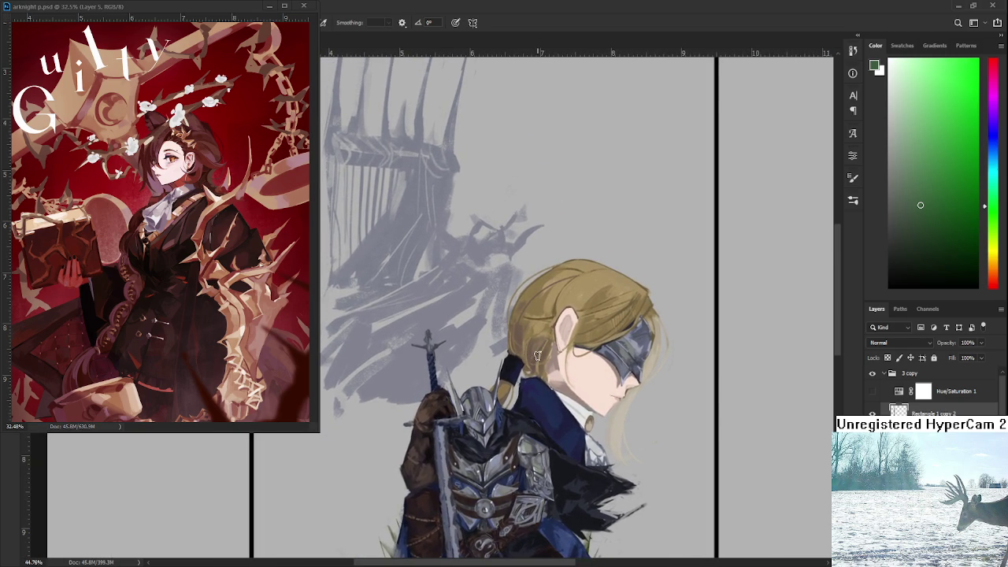
{"action": "scroll", "coordinate": [533, 359], "scroll_direction": "down", "scroll_amount": 1}
{"action": "scroll", "coordinate": [529, 362], "scroll_direction": "down", "scroll_amount": 1}
{"action": "left_click_drag", "start_coordinate": [526, 365], "coordinate": [535, 377]}
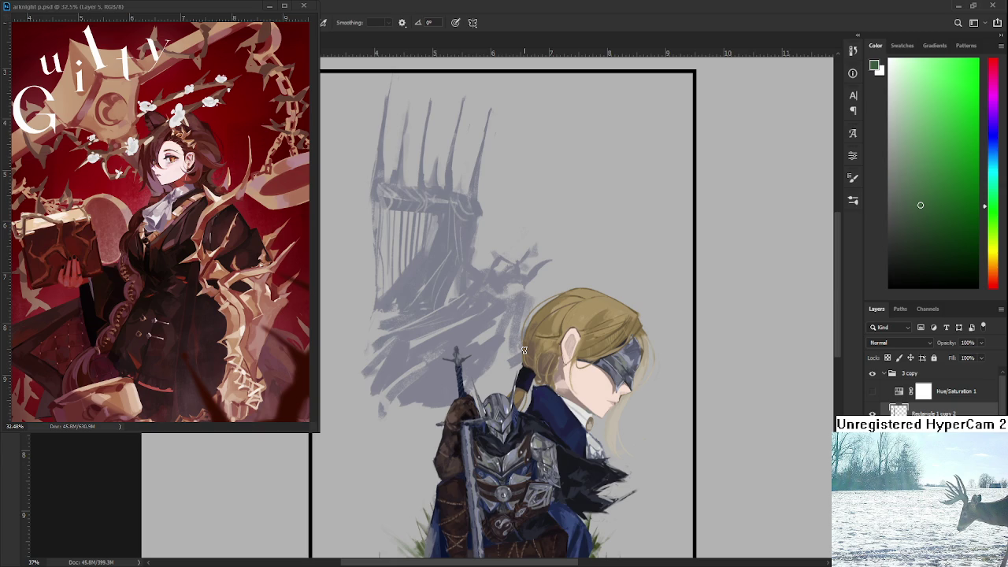
{"action": "scroll", "coordinate": [644, 442], "scroll_direction": "up", "scroll_amount": 2}
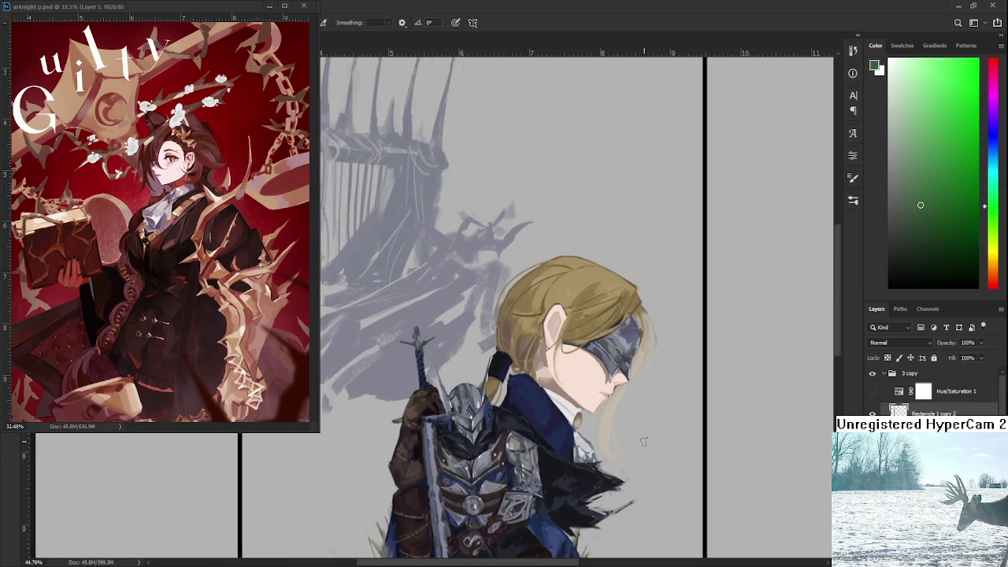
{"action": "scroll", "coordinate": [644, 441], "scroll_direction": "up", "scroll_amount": 2}
{"action": "scroll", "coordinate": [644, 442], "scroll_direction": "up", "scroll_amount": 1}
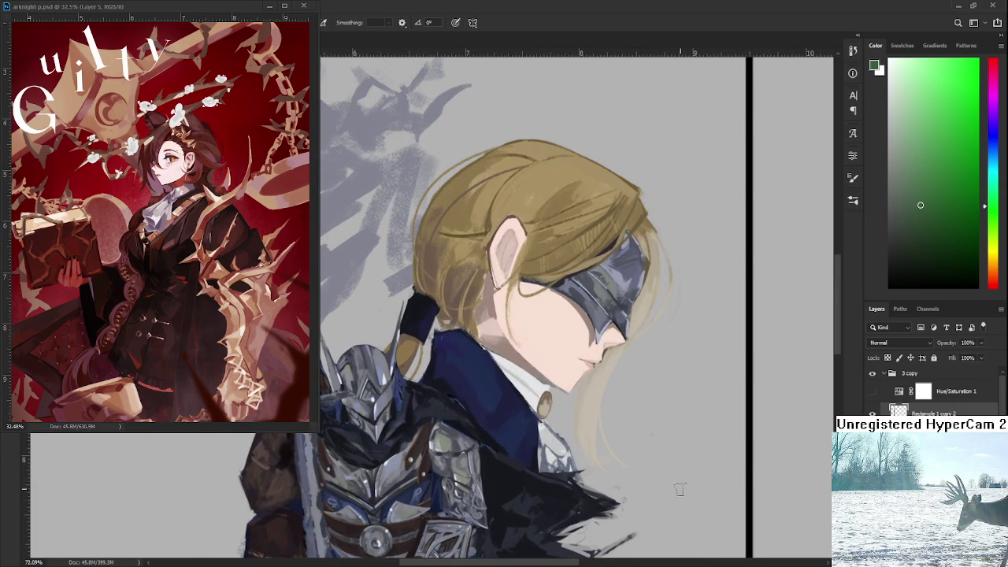
{"action": "left_click_drag", "start_coordinate": [675, 500], "coordinate": [600, 402]}
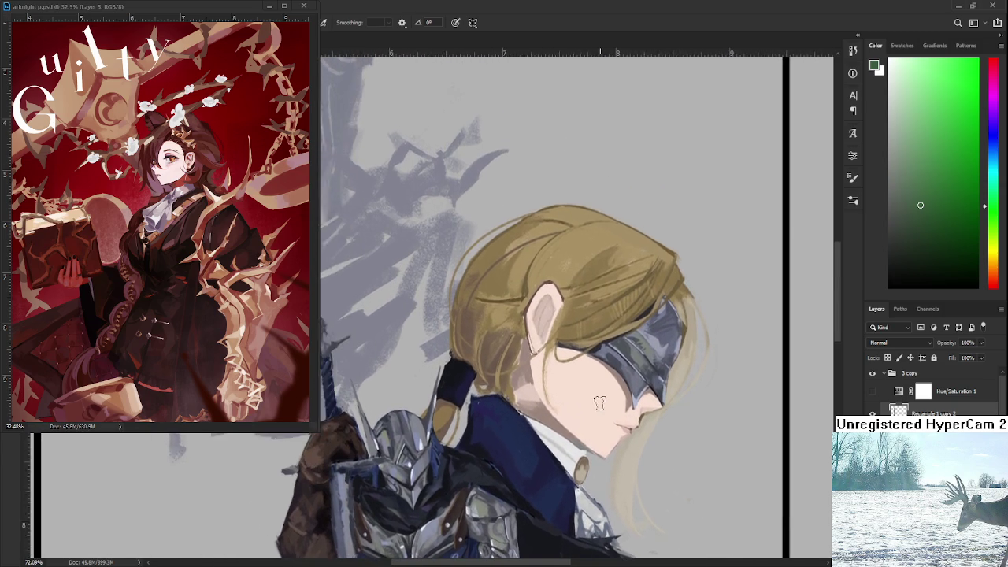
{"action": "scroll", "coordinate": [600, 403], "scroll_direction": "down", "scroll_amount": 2}
{"action": "scroll", "coordinate": [500, 373], "scroll_direction": "down", "scroll_amount": 1}
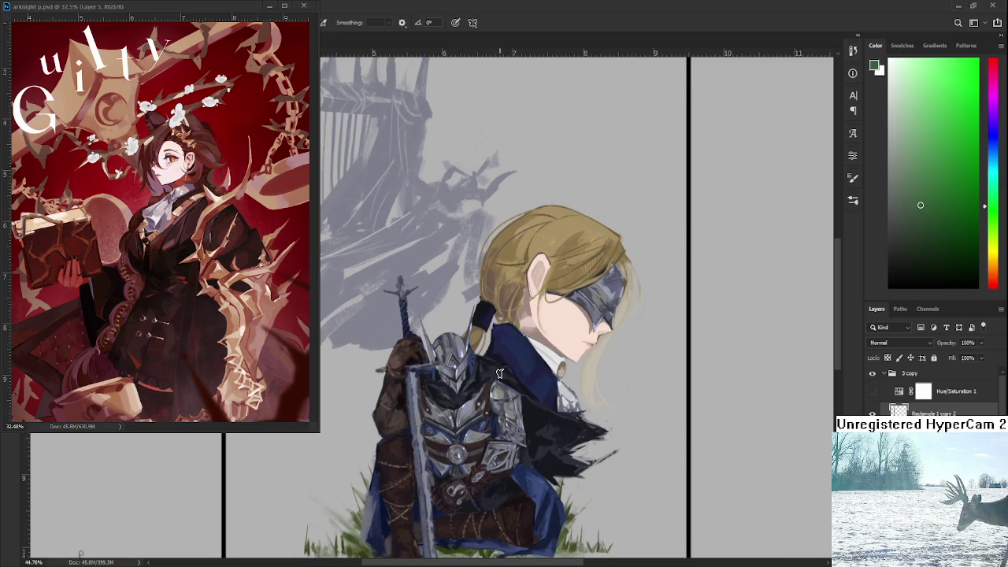
{"action": "scroll", "coordinate": [531, 358], "scroll_direction": "up", "scroll_amount": 1}
{"action": "scroll", "coordinate": [531, 359], "scroll_direction": "up", "scroll_amount": 1}
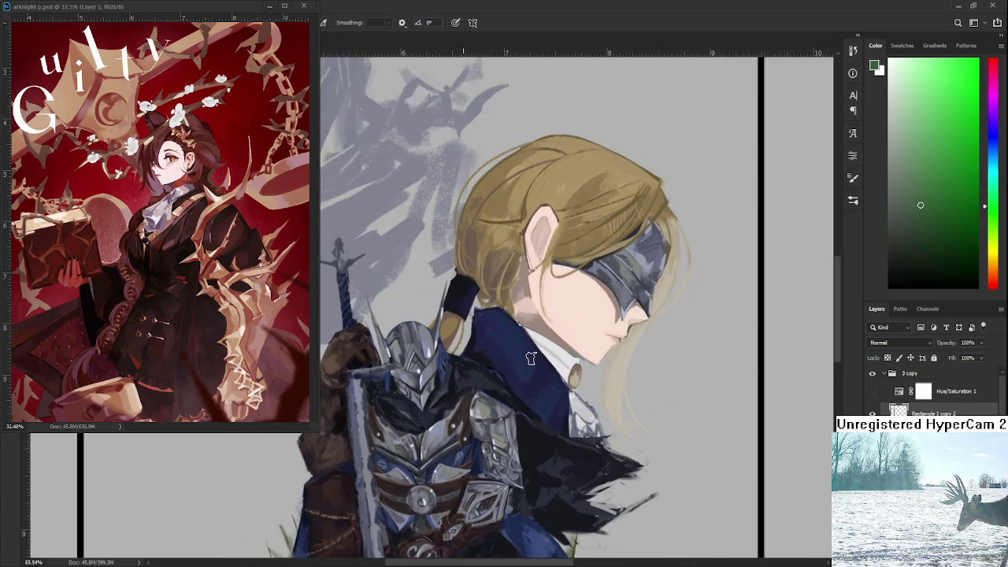
{"action": "scroll", "coordinate": [531, 358], "scroll_direction": "up", "scroll_amount": 1}
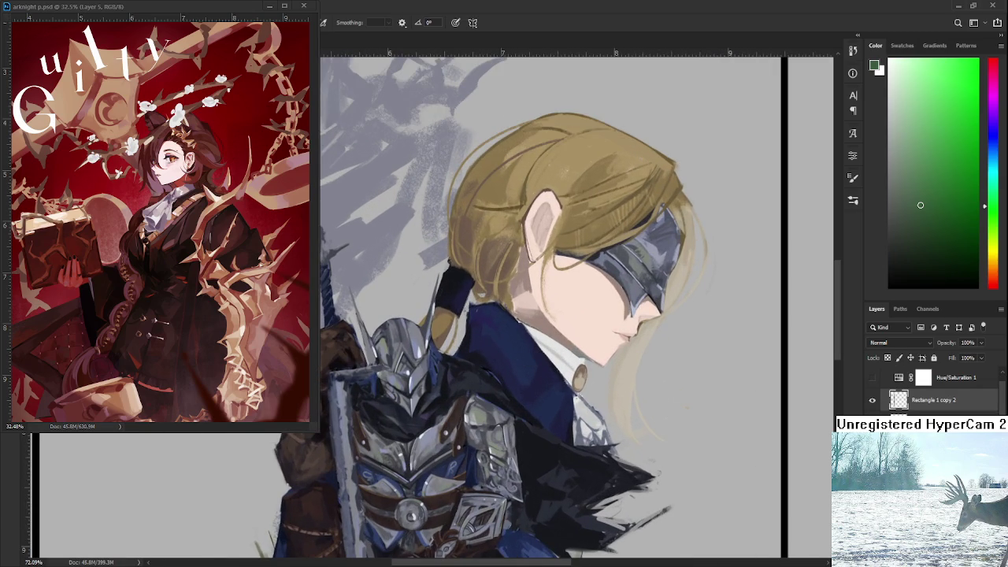
{"action": "key", "text": "ctrl+comma"}
{"action": "key", "text": "ctrl+comma"}
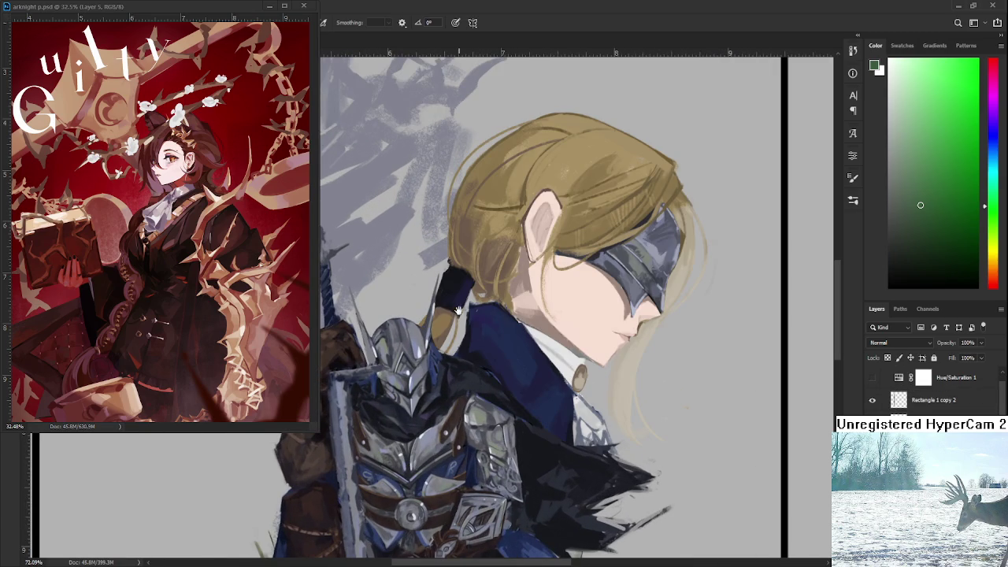
Sample the coat's dark navy, then pale skin tones from the face, ear, jaw and cheek
{"action": "left_click_drag", "start_coordinate": [461, 314], "coordinate": [407, 376]}
{"action": "left_click", "coordinate": [407, 372], "text": "alt"}
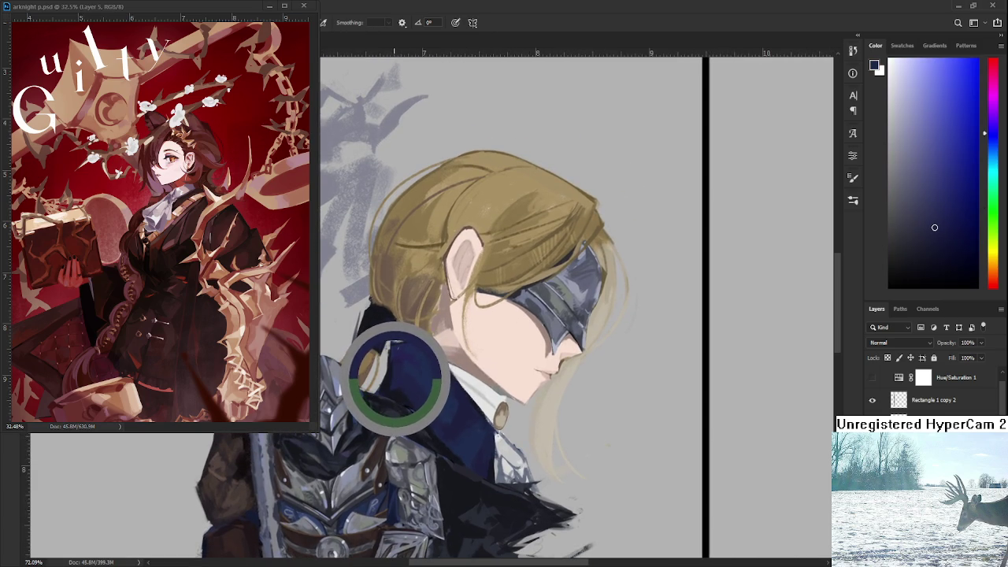
{"action": "left_click_drag", "start_coordinate": [399, 380], "coordinate": [439, 334]}
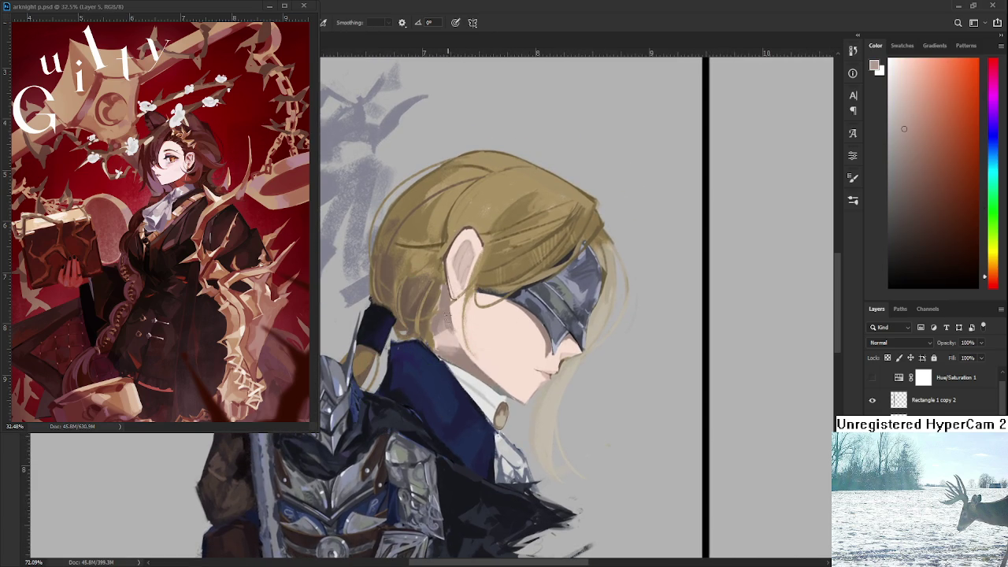
{"action": "left_click", "coordinate": [453, 312], "text": "alt"}
{"action": "left_click", "coordinate": [447, 315], "text": "alt"}
{"action": "left_click", "coordinate": [457, 333], "text": "alt"}
{"action": "left_click", "coordinate": [457, 324], "text": "alt"}
{"action": "scroll", "coordinate": [535, 382], "scroll_direction": "down", "scroll_amount": 3}
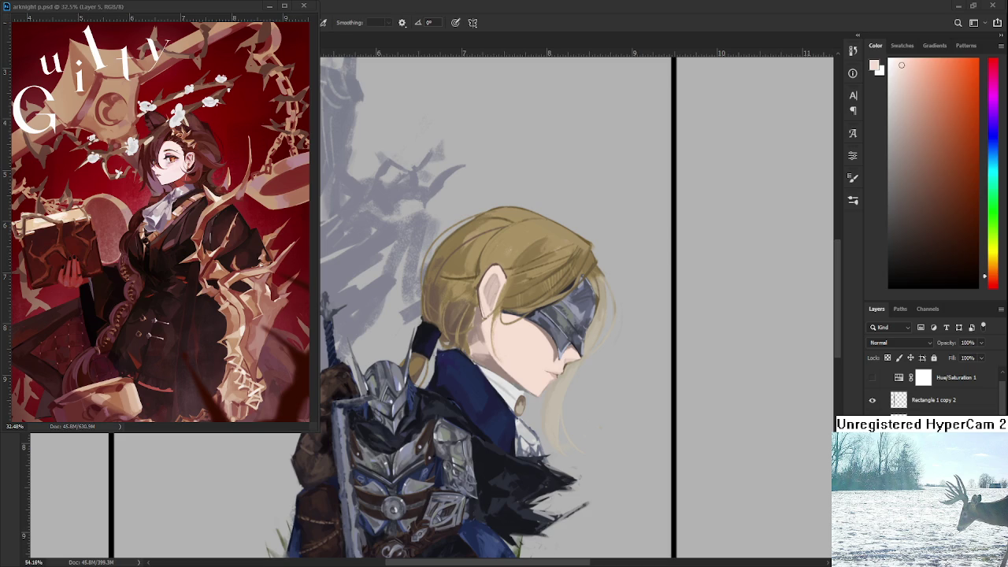
{"action": "scroll", "coordinate": [592, 365], "scroll_direction": "down", "scroll_amount": 5}
Zoom into the crown of the knight's hair, sample a dark tone and paint shading strokes
{"action": "scroll", "coordinate": [592, 365], "scroll_direction": "up", "scroll_amount": 2}
{"action": "scroll", "coordinate": [593, 366], "scroll_direction": "up", "scroll_amount": 2}
{"action": "scroll", "coordinate": [593, 366], "scroll_direction": "up", "scroll_amount": 2}
{"action": "scroll", "coordinate": [592, 365], "scroll_direction": "up", "scroll_amount": 1}
{"action": "scroll", "coordinate": [592, 366], "scroll_direction": "up", "scroll_amount": 1}
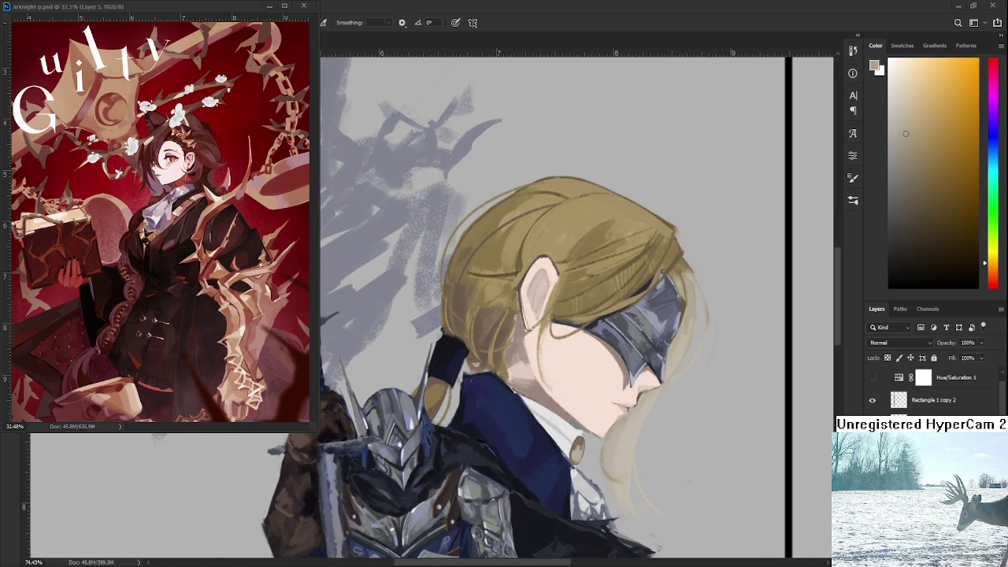
{"action": "scroll", "coordinate": [600, 315], "scroll_direction": "up", "scroll_amount": 2}
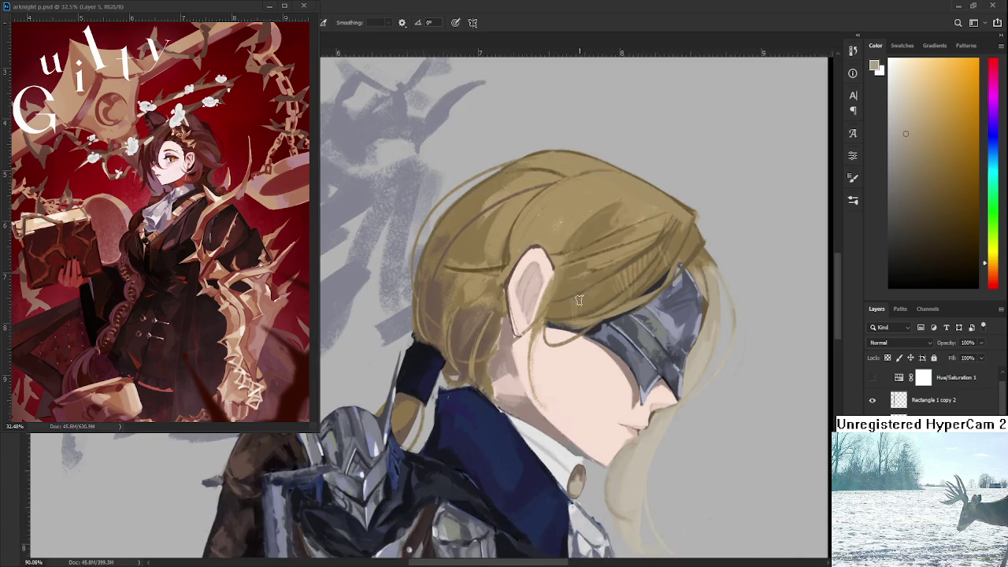
{"action": "scroll", "coordinate": [601, 315], "scroll_direction": "up", "scroll_amount": 2}
{"action": "scroll", "coordinate": [600, 318], "scroll_direction": "up", "scroll_amount": 1}
{"action": "left_click", "coordinate": [600, 321], "text": "alt"}
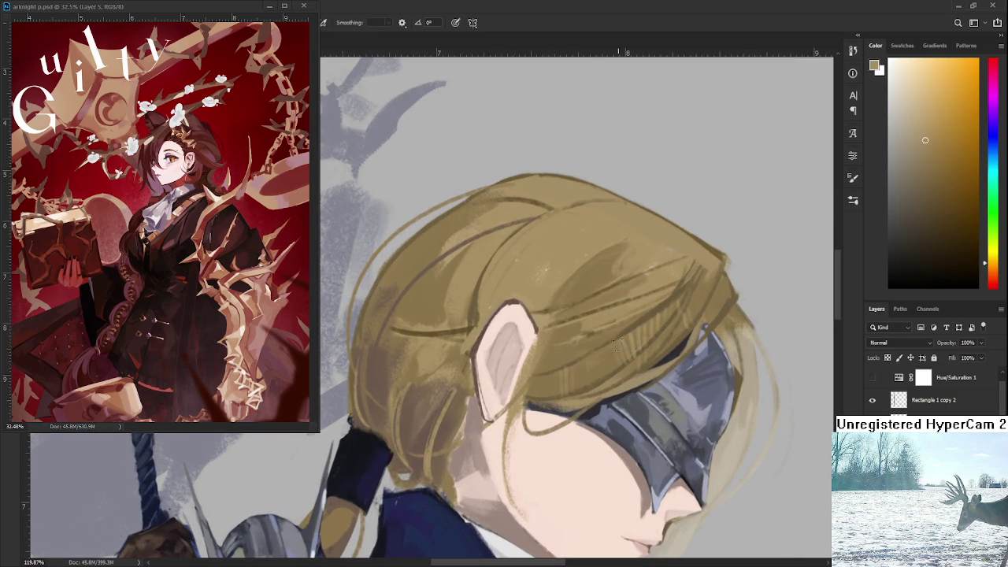
{"action": "mouse_move", "coordinate": [596, 368]}
{"action": "left_mouse_down"}
{"action": "mouse_move", "coordinate": [583, 411]}
{"action": "mouse_move", "coordinate": [609, 408]}
{"action": "left_mouse_up"}
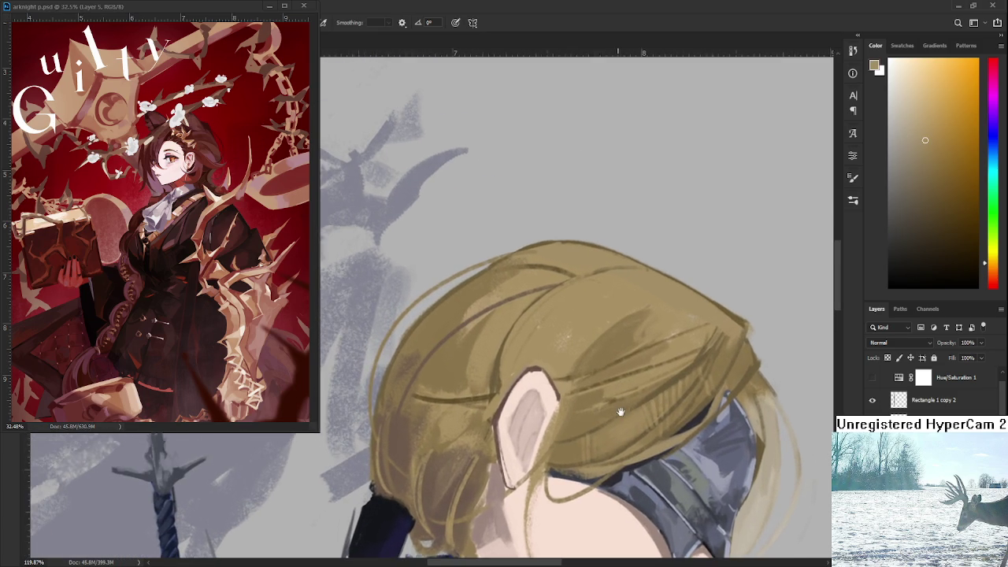
{"action": "mouse_move", "coordinate": [602, 338]}
{"action": "left_mouse_down"}
{"action": "mouse_move", "coordinate": [618, 400]}
{"action": "mouse_move", "coordinate": [575, 426]}
{"action": "left_mouse_up"}
{"action": "left_click_drag", "start_coordinate": [619, 378], "coordinate": [563, 438]}
Resample a hair colour and paint darker strokes to smooth the hair shading
{"action": "left_click", "coordinate": [621, 375], "text": "alt"}
{"action": "left_click", "coordinate": [569, 415], "text": "alt"}
{"action": "left_click_drag", "start_coordinate": [590, 378], "coordinate": [563, 406]}
{"action": "left_click_drag", "start_coordinate": [614, 367], "coordinate": [579, 404]}
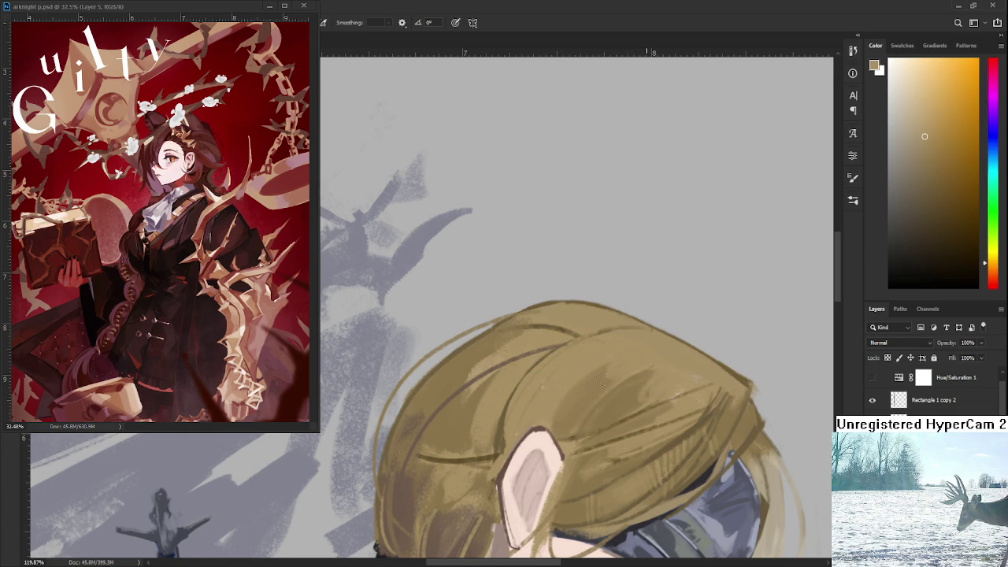
Sample a range of lighter and darker hair tones across the crown, ending on a tan
{"action": "left_click", "coordinate": [593, 390], "text": "alt"}
{"action": "left_click", "coordinate": [614, 374], "text": "alt"}
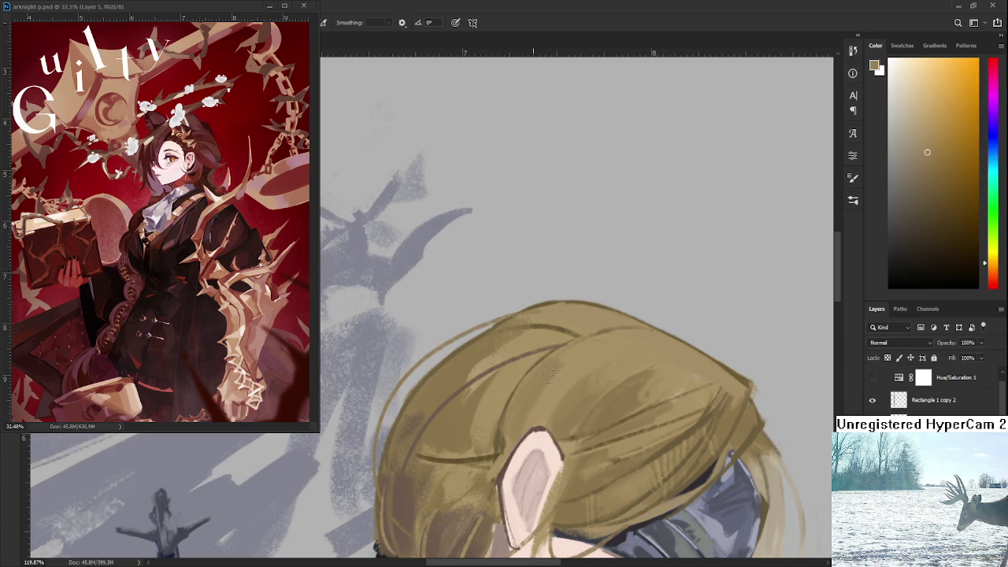
{"action": "left_click", "coordinate": [531, 397], "text": "alt"}
{"action": "left_click", "coordinate": [583, 365], "text": "alt"}
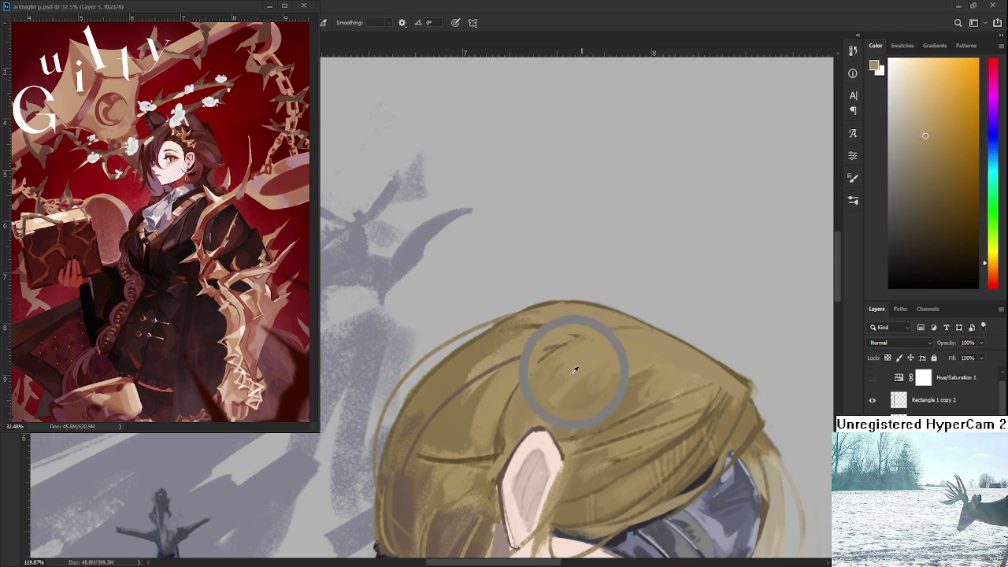
{"action": "left_click", "coordinate": [603, 354], "text": "alt"}
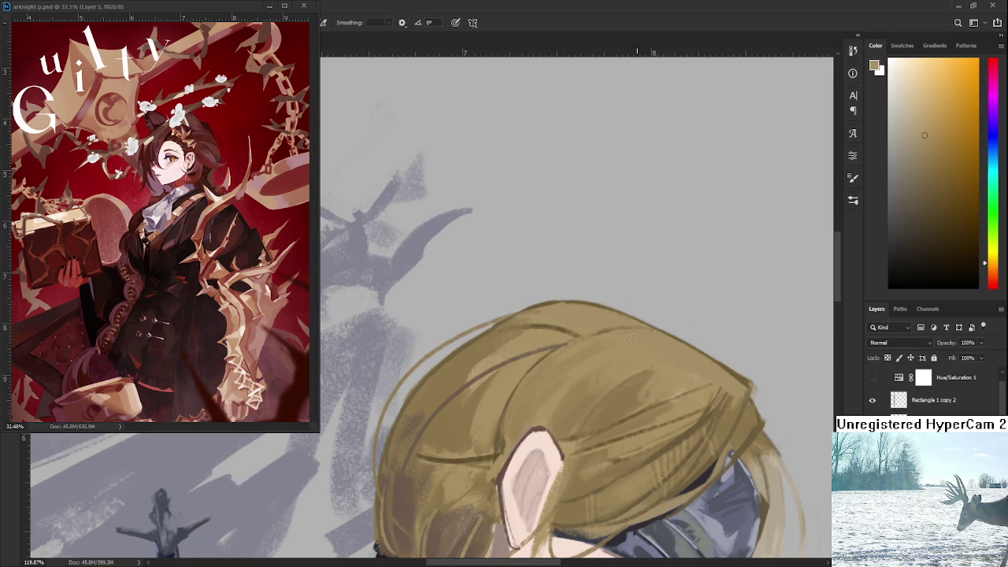
{"action": "left_click", "coordinate": [569, 400], "text": "alt"}
{"action": "left_click", "coordinate": [570, 400], "text": "alt"}
{"action": "left_click", "coordinate": [639, 341], "text": "alt"}
{"action": "left_click", "coordinate": [613, 367], "text": "alt"}
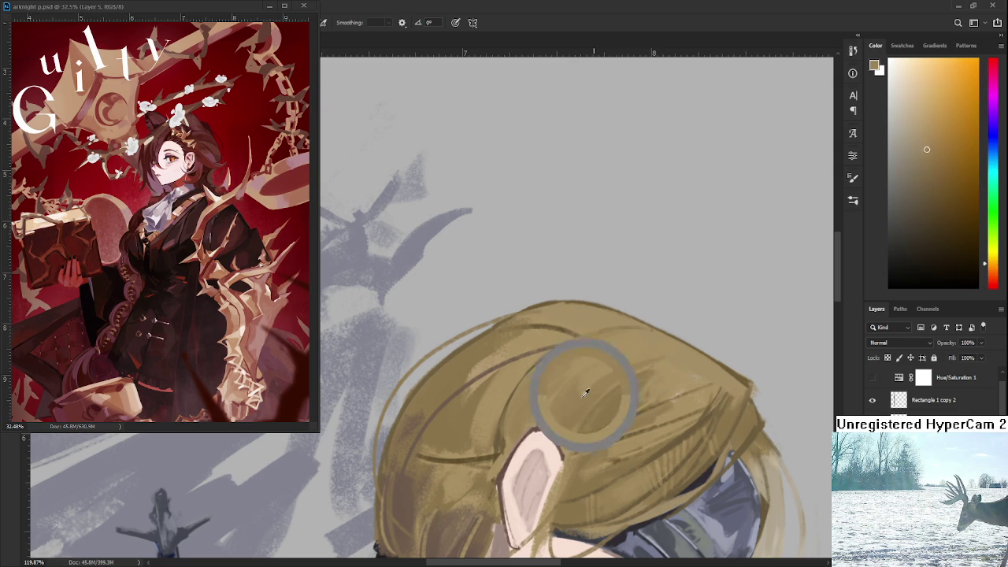
{"action": "left_click", "coordinate": [668, 354], "text": "alt"}
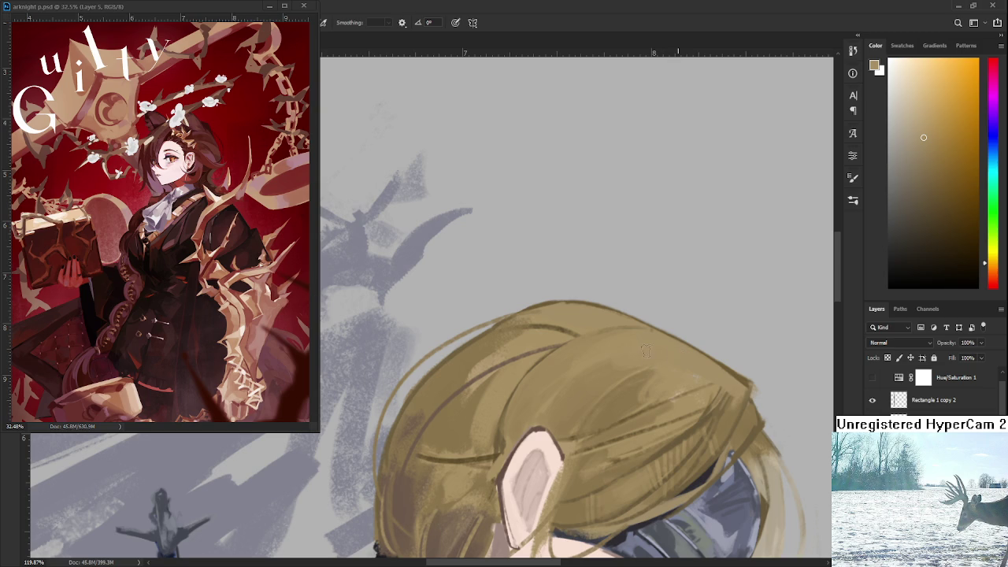
{"action": "scroll", "coordinate": [579, 315], "scroll_direction": "down", "scroll_amount": 2}
{"action": "scroll", "coordinate": [579, 315], "scroll_direction": "down", "scroll_amount": 2}
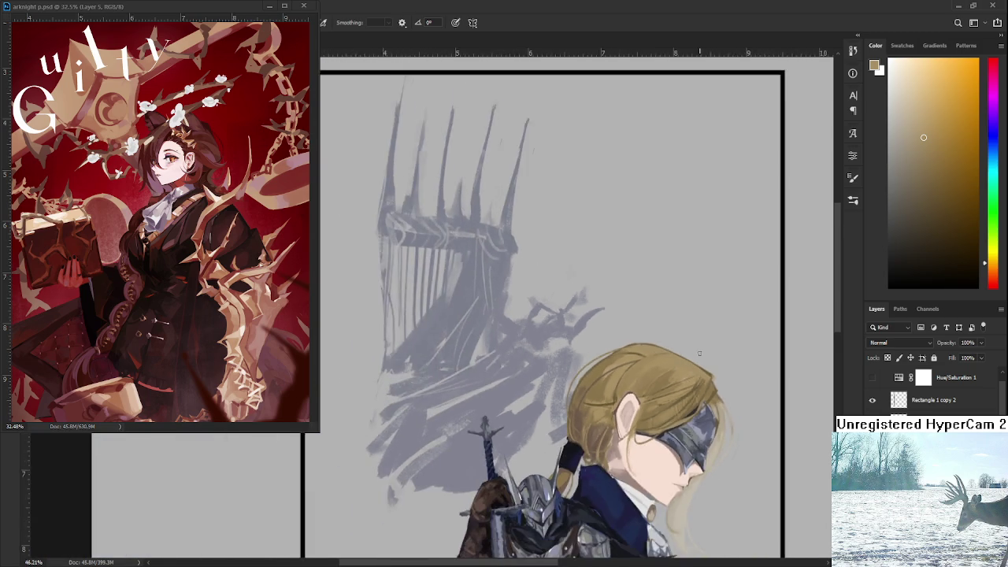
{"action": "scroll", "coordinate": [579, 315], "scroll_direction": "down", "scroll_amount": 1}
{"action": "scroll", "coordinate": [712, 364], "scroll_direction": "down", "scroll_amount": 1}
{"action": "scroll", "coordinate": [664, 418], "scroll_direction": "up", "scroll_amount": 1}
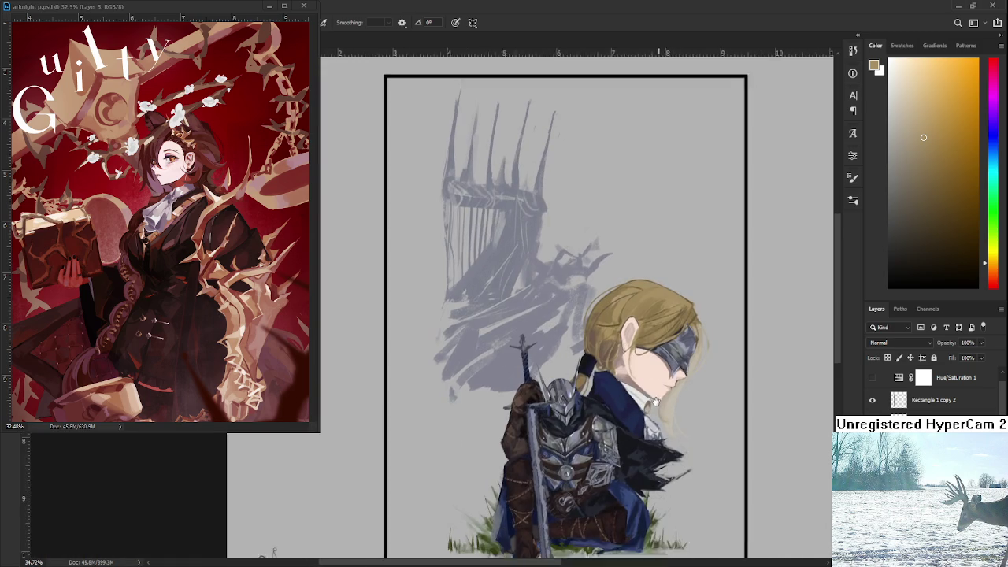